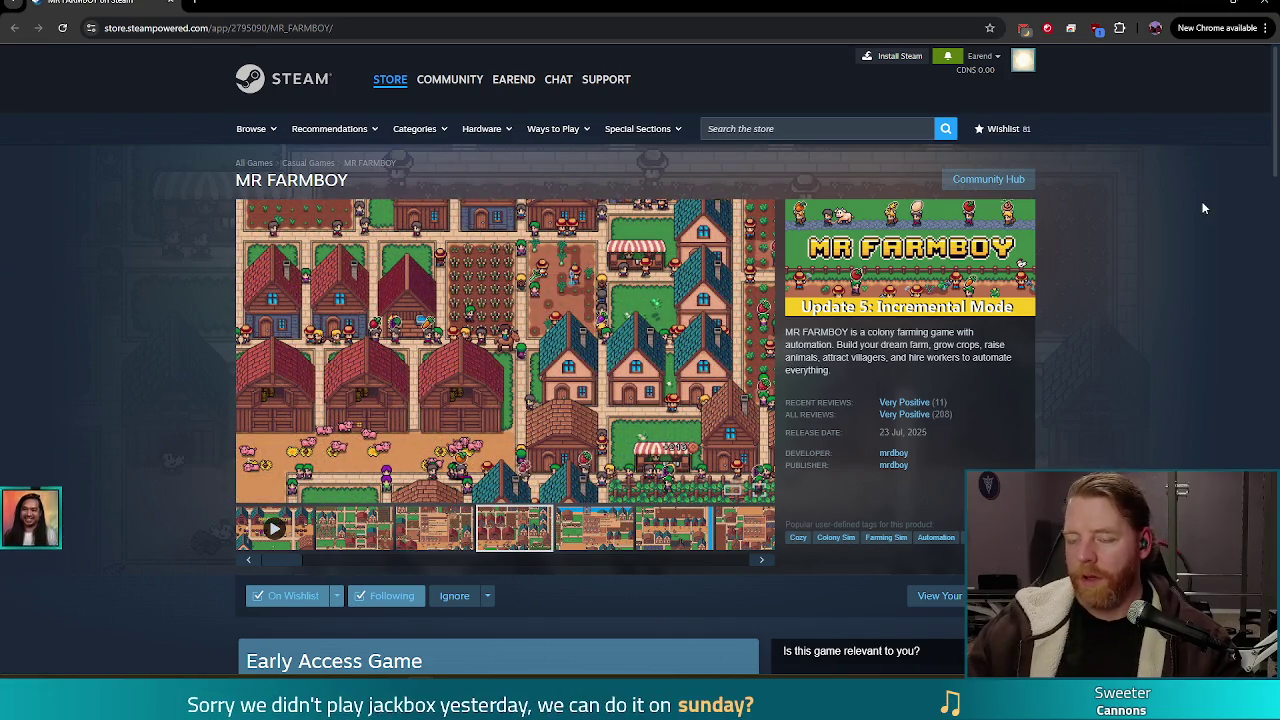
Close the Chrome window showing the MR FARMBOY store page to return to Godot.
click(1273, 5)
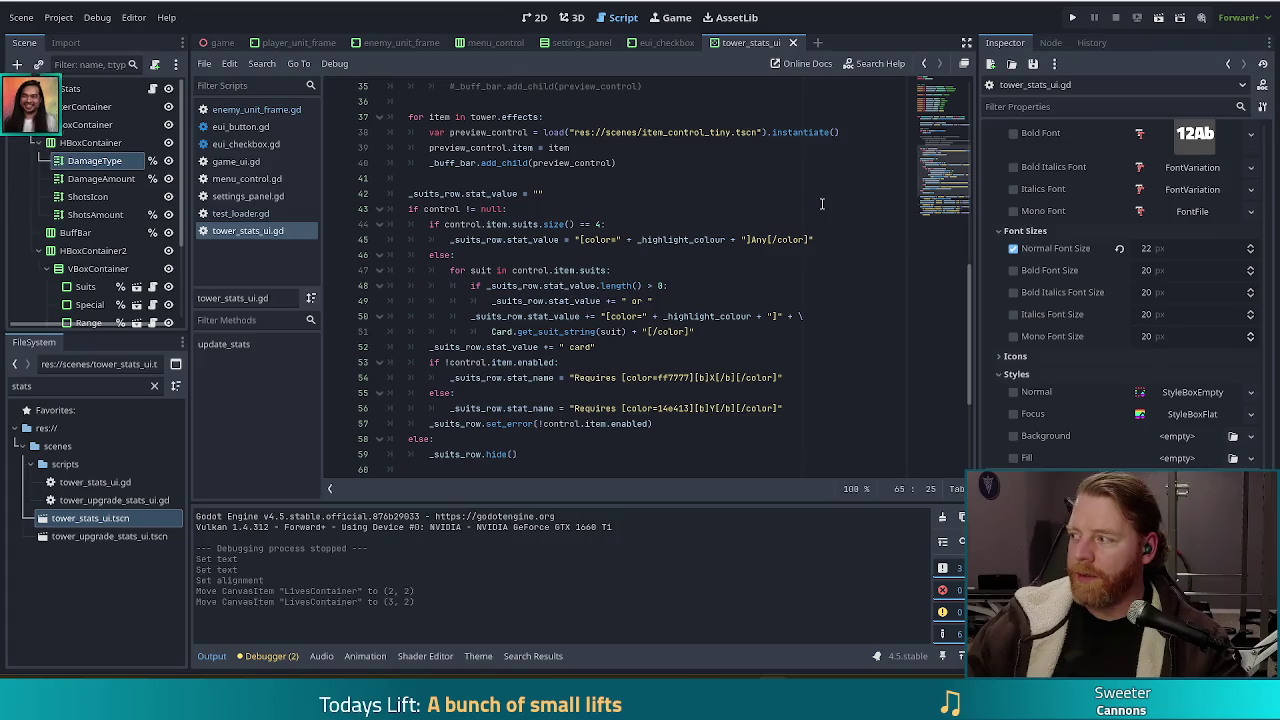
click(681, 332)
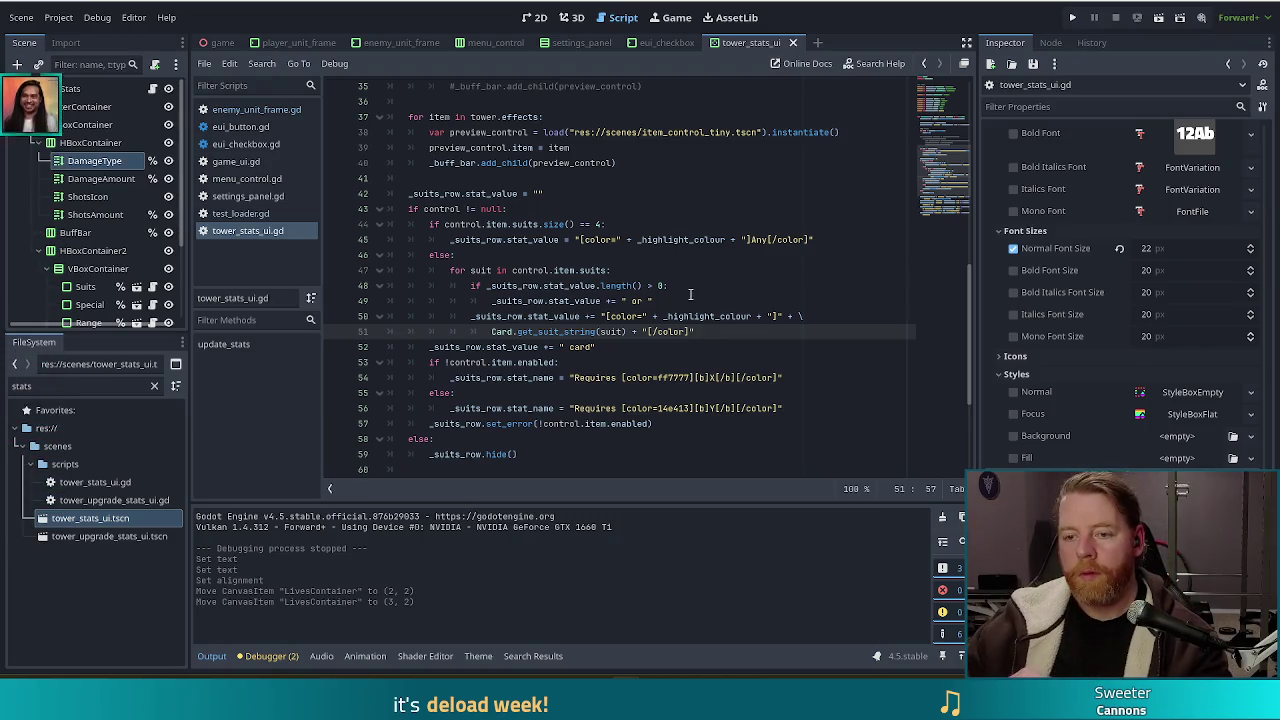
scroll(680, 300, down, 4)
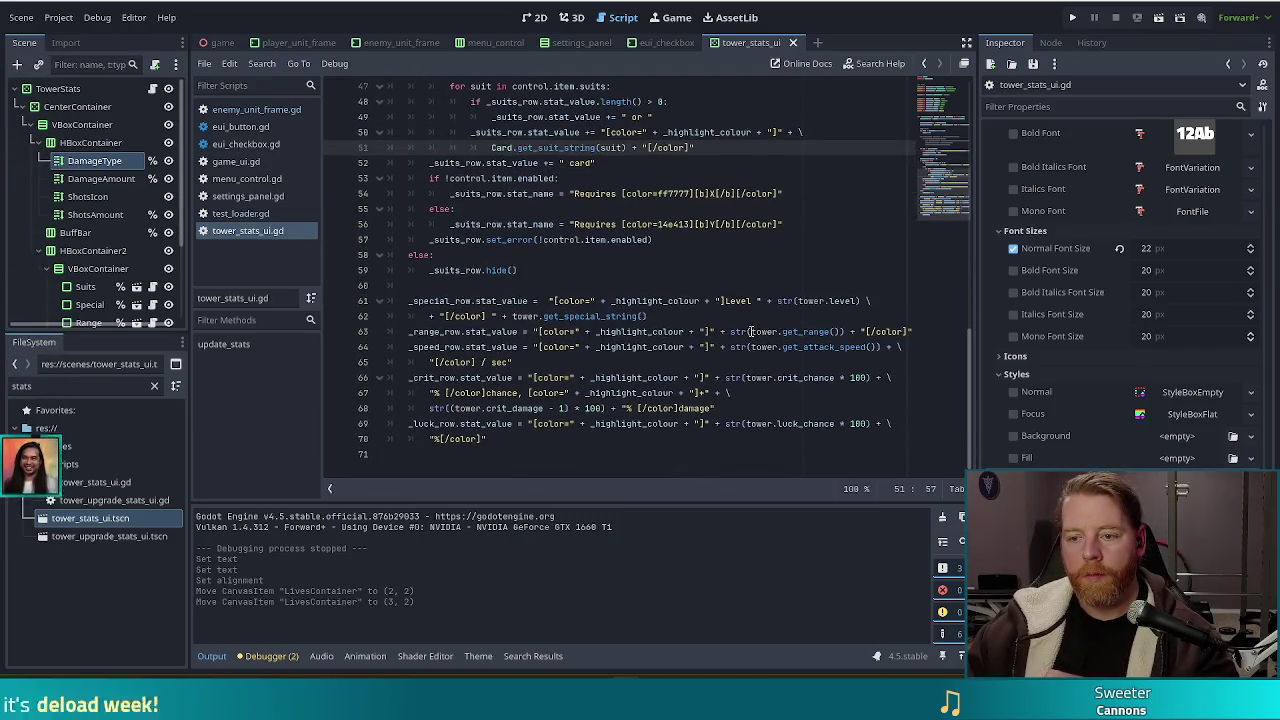
click(776, 346)
scroll(745, 400, up, 1)
scroll(745, 400, up, 2)
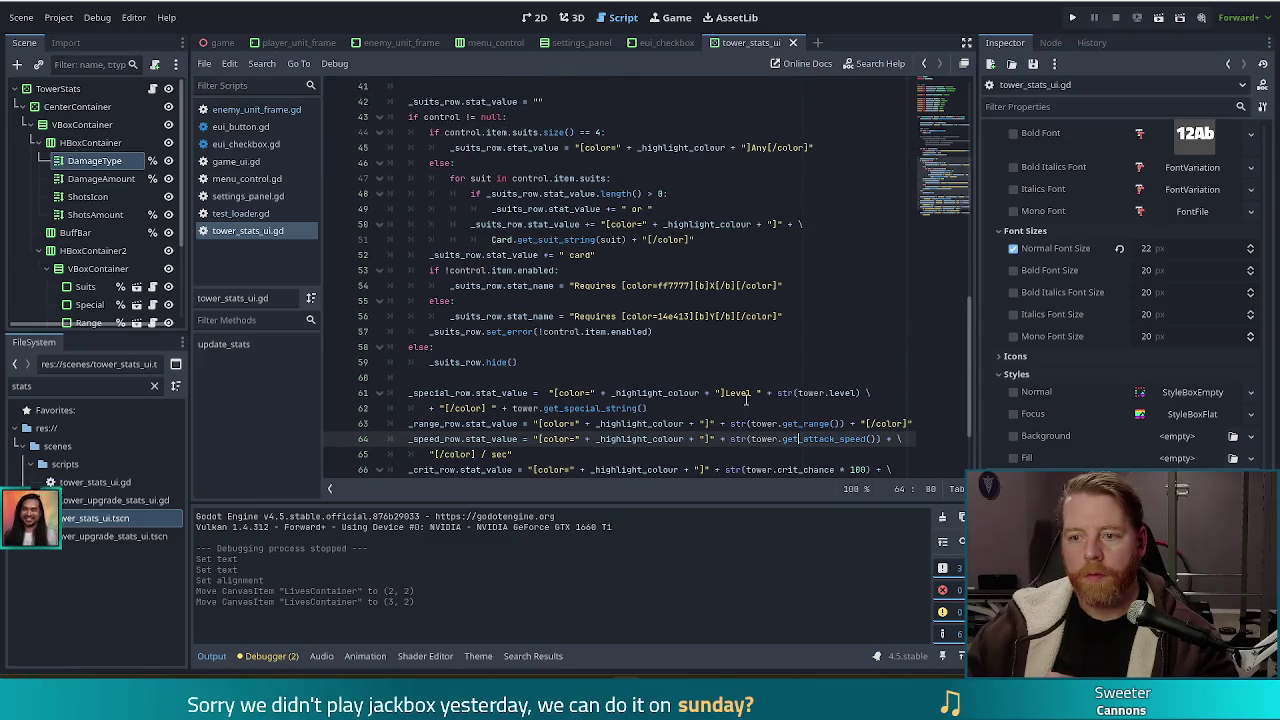
click(569, 240)
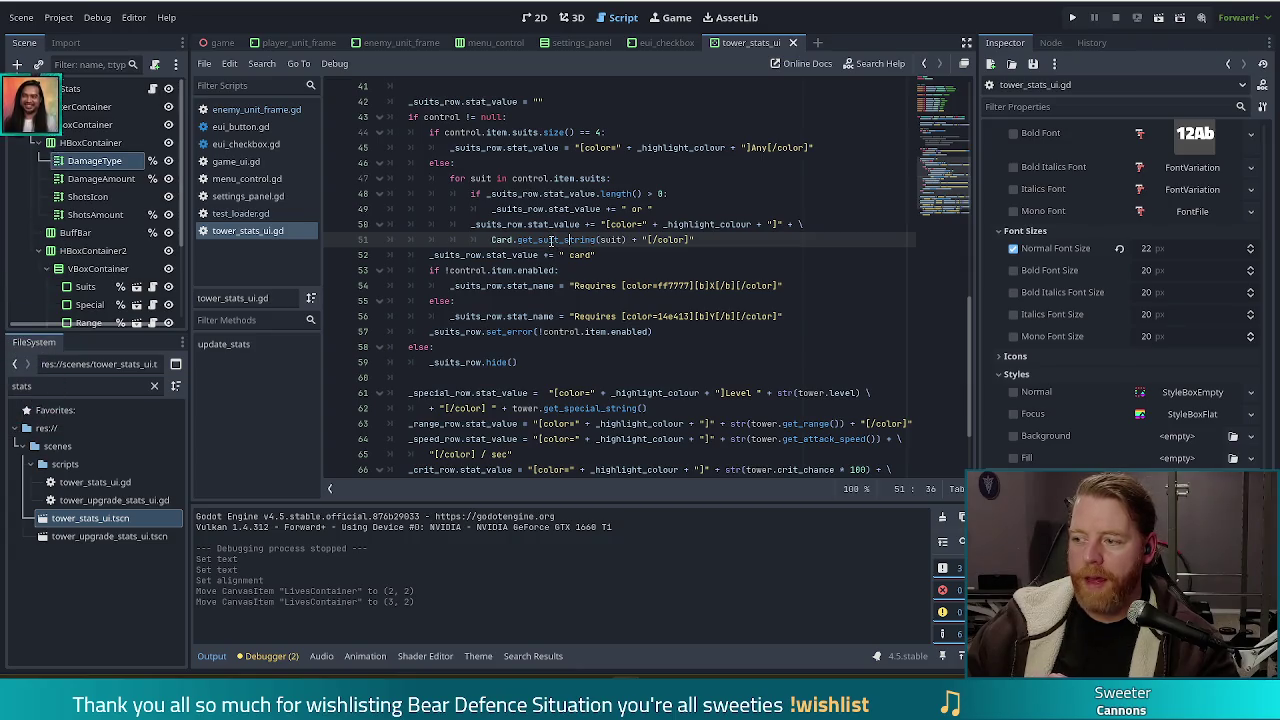
mouse_move(551, 241)
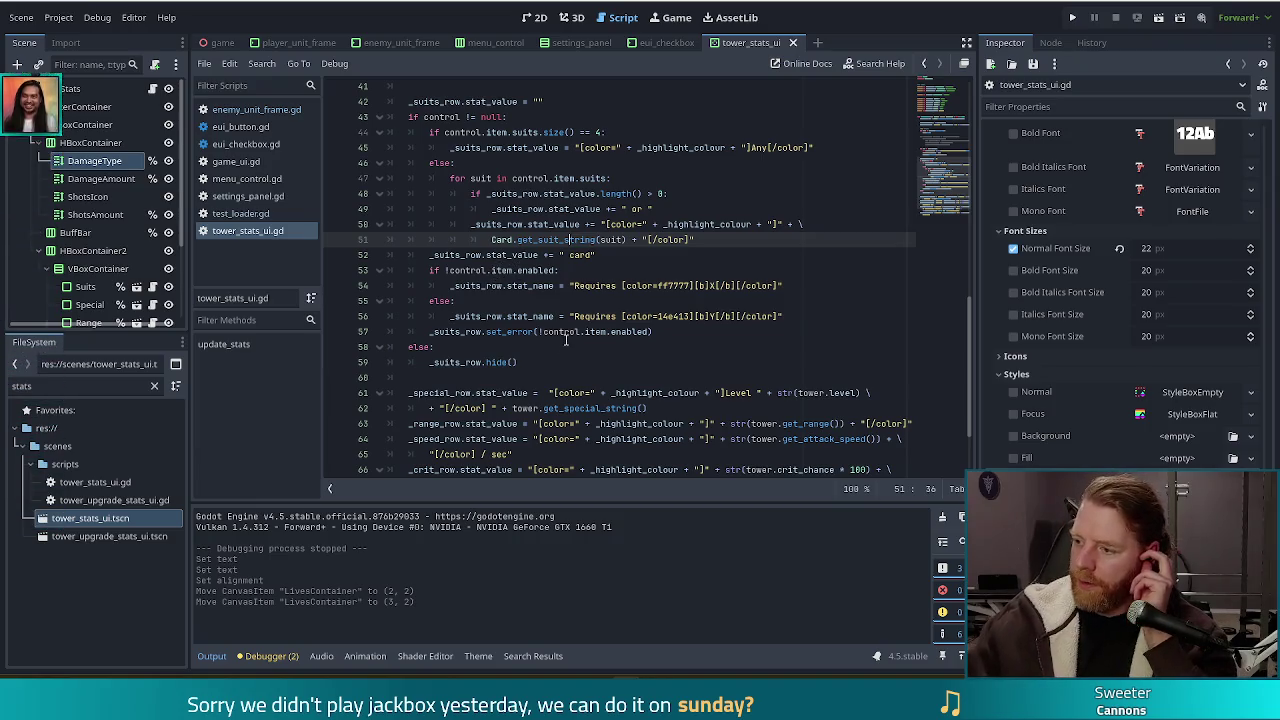
Review lines 49–62 of tower_stats_ui.gd, then jump to get_special_string's definition in tower_3d.gd.
click(714, 224)
key(Down)
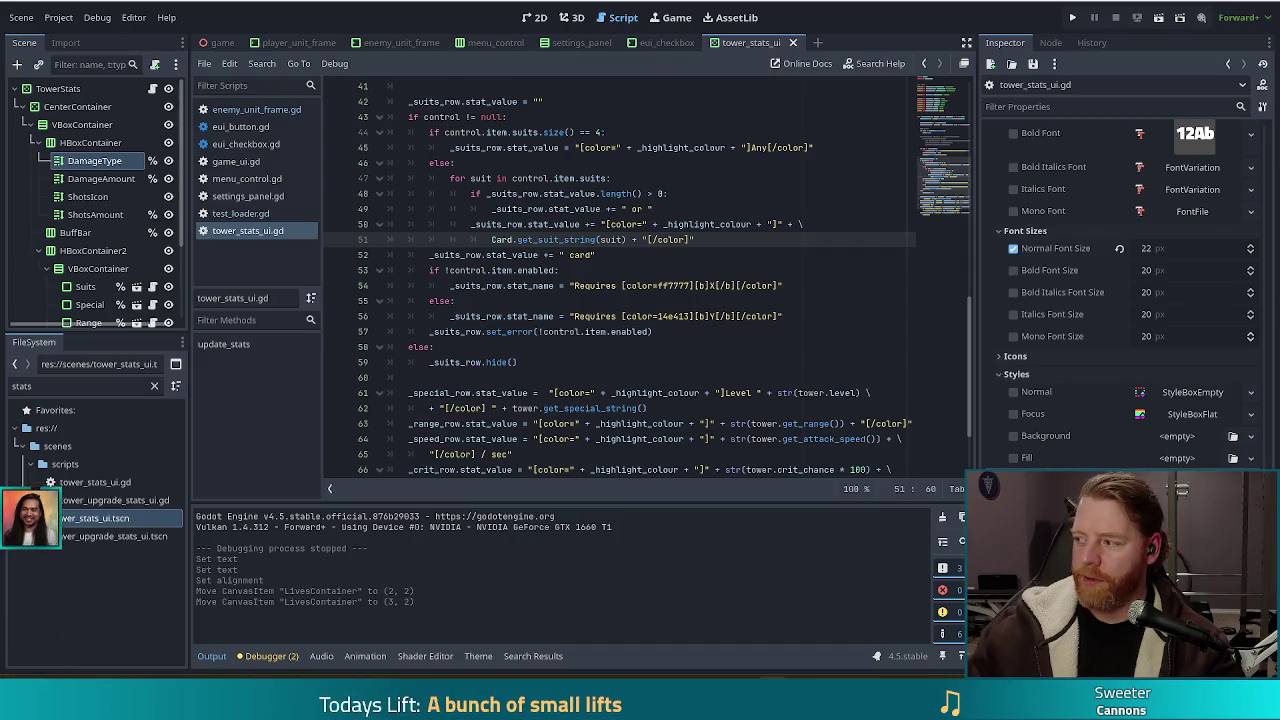
click(707, 241)
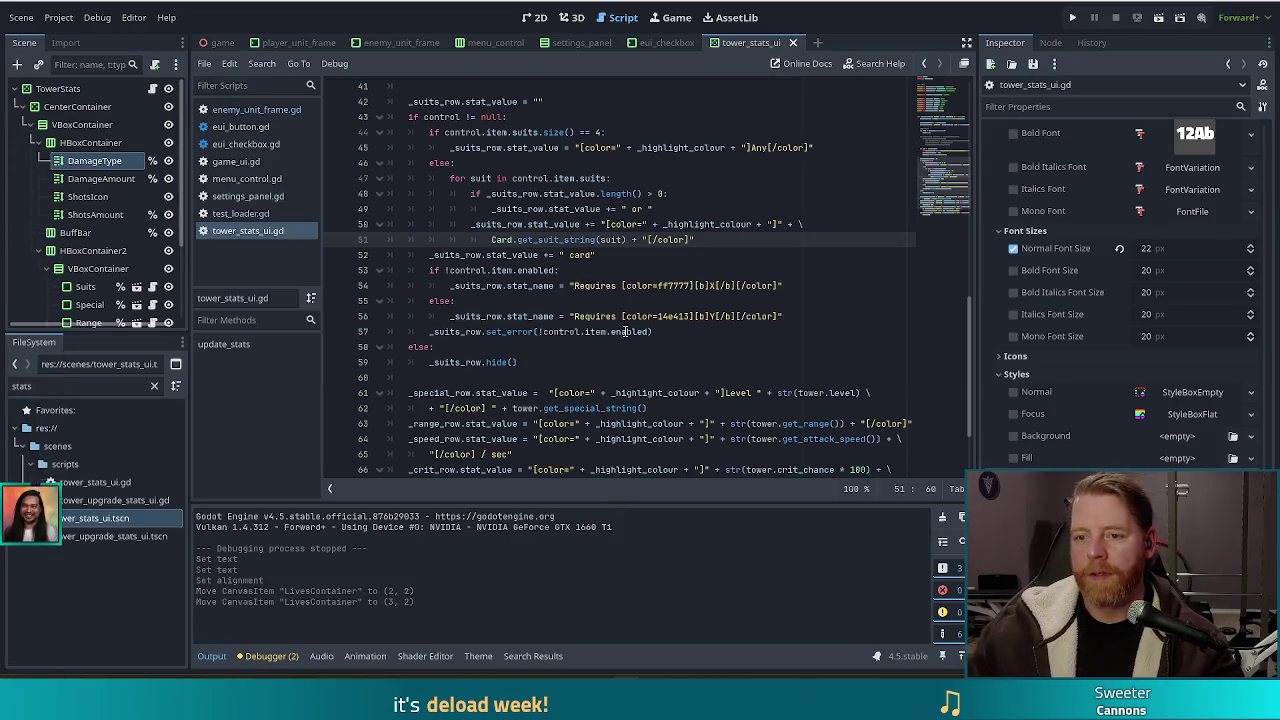
click(545, 208)
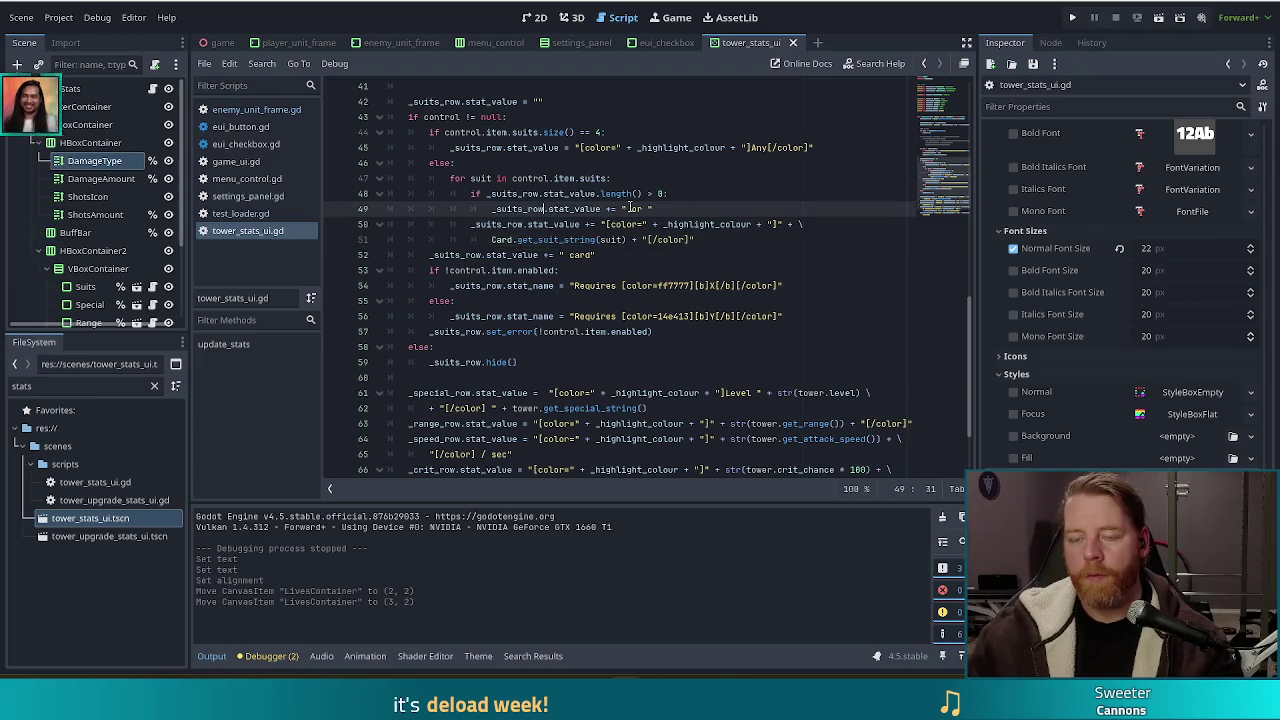
click(527, 268)
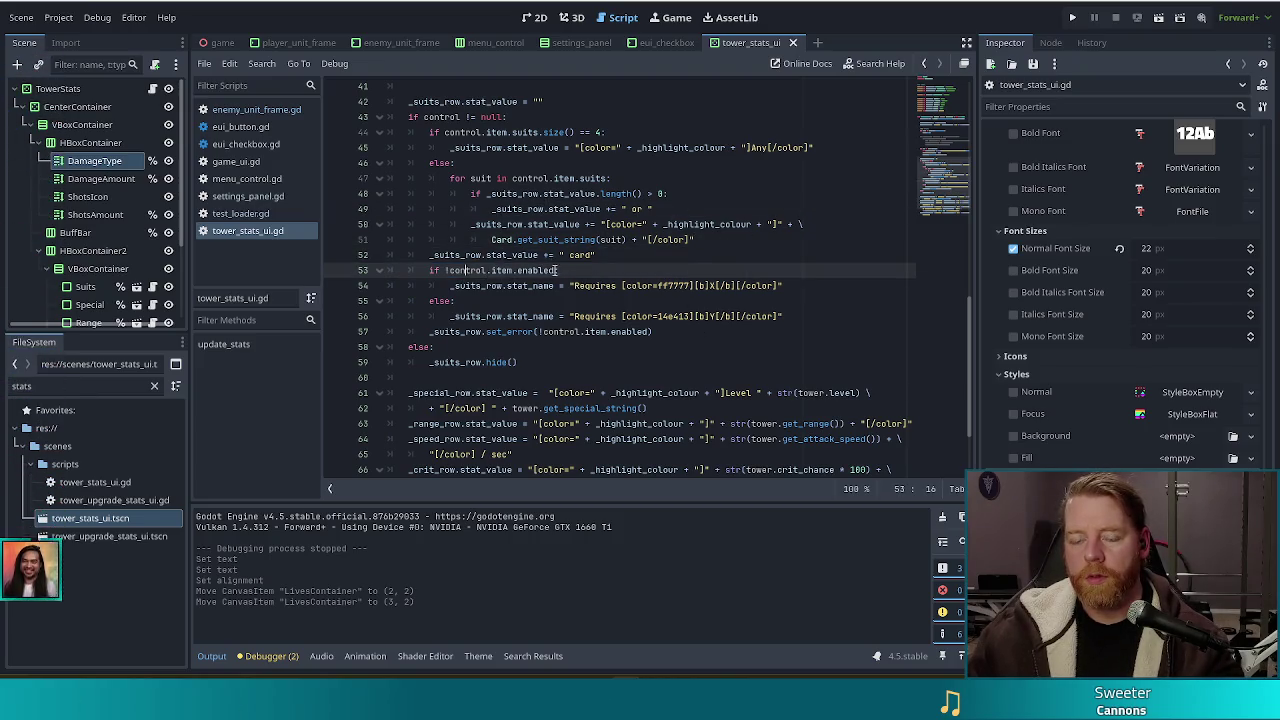
click(499, 392)
scroll(506, 393, down, 2)
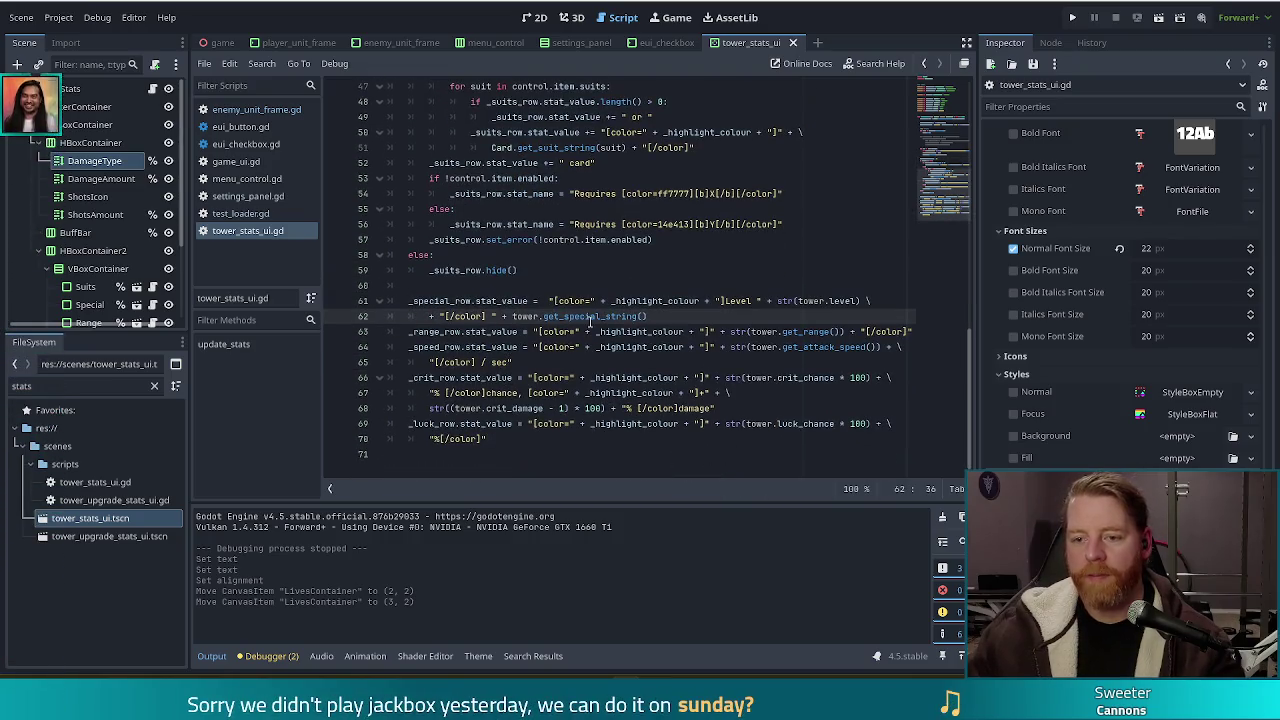
click(605, 316)
ctrl+click(605, 316)
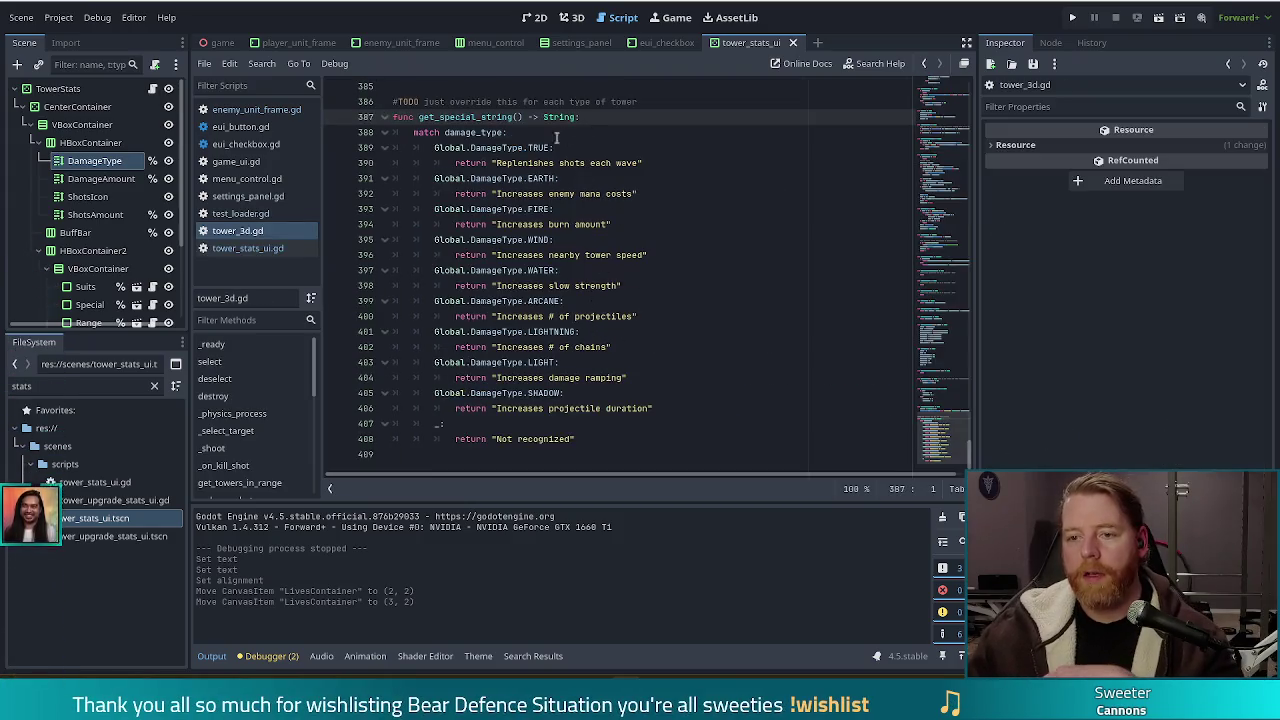
Inspect the TRUE damage type's 'Replenishes shots' special string in get_special_string.
click(521, 162)
mouse_move(659, 162)
mouse_down()
mouse_move(521, 162)
mouse_move(521, 147)
mouse_up()
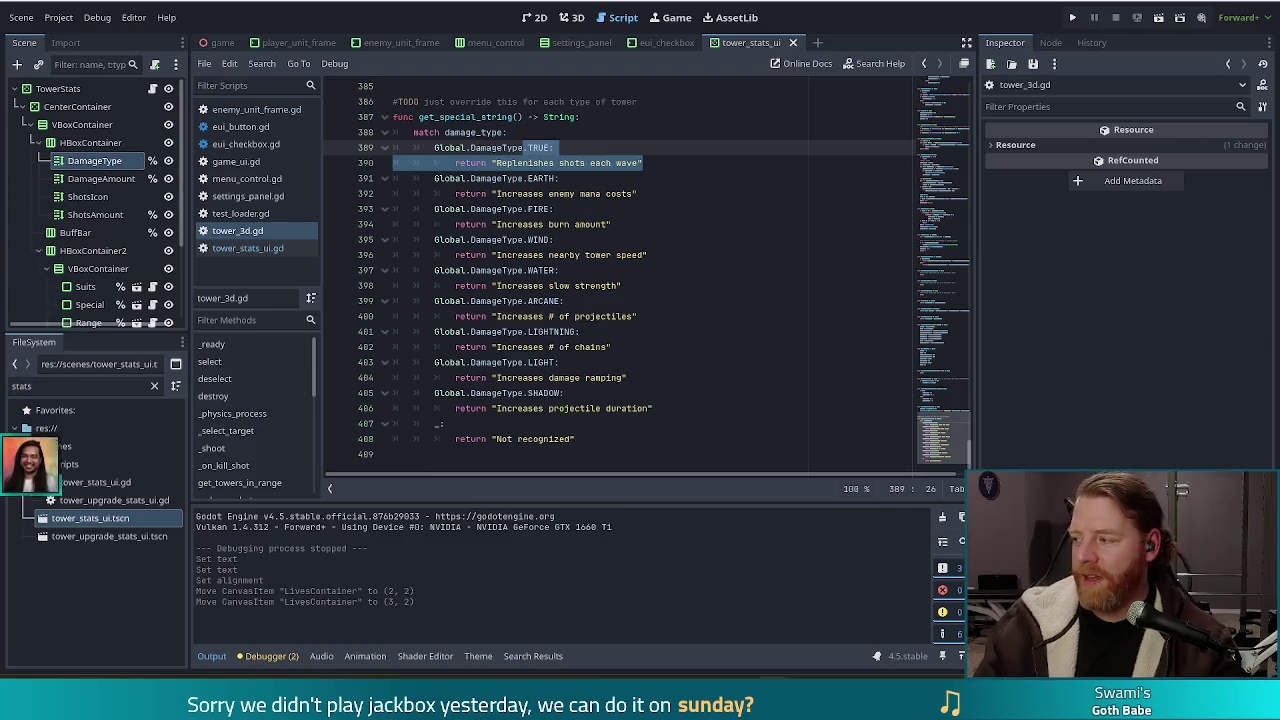
click(668, 160)
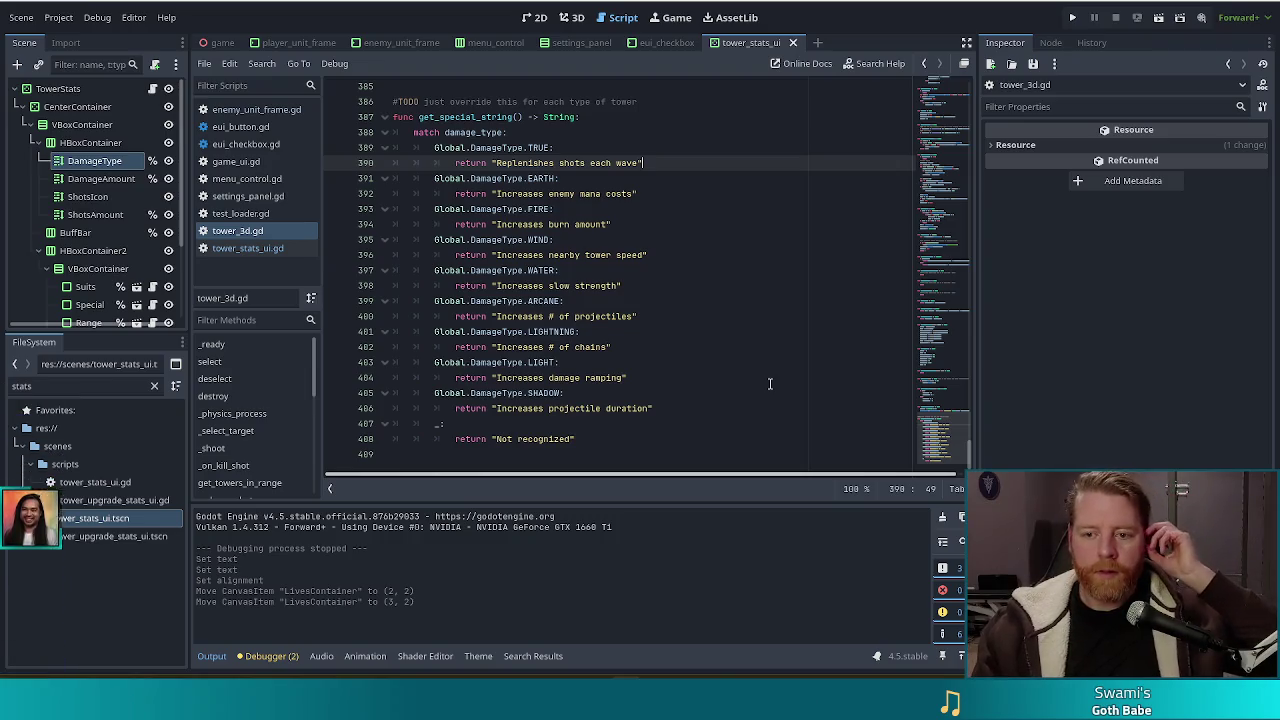
click(640, 300)
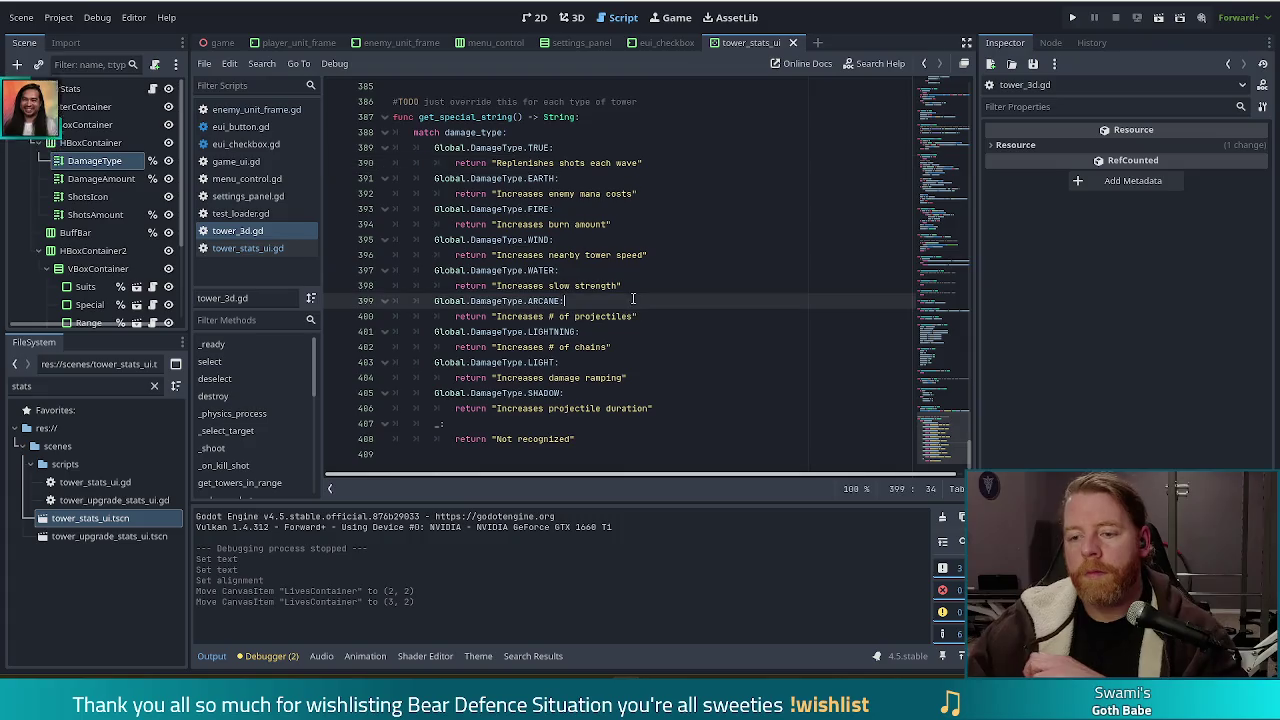
drag(643, 162, 491, 162)
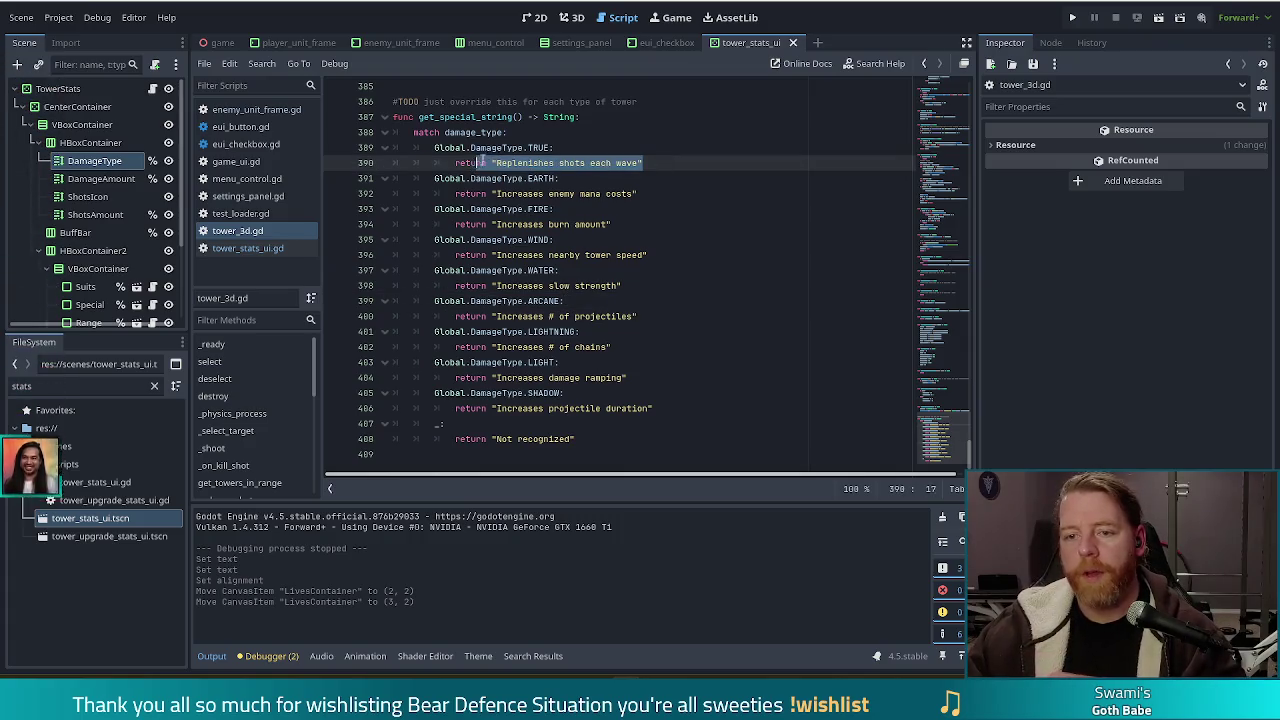
click(581, 285)
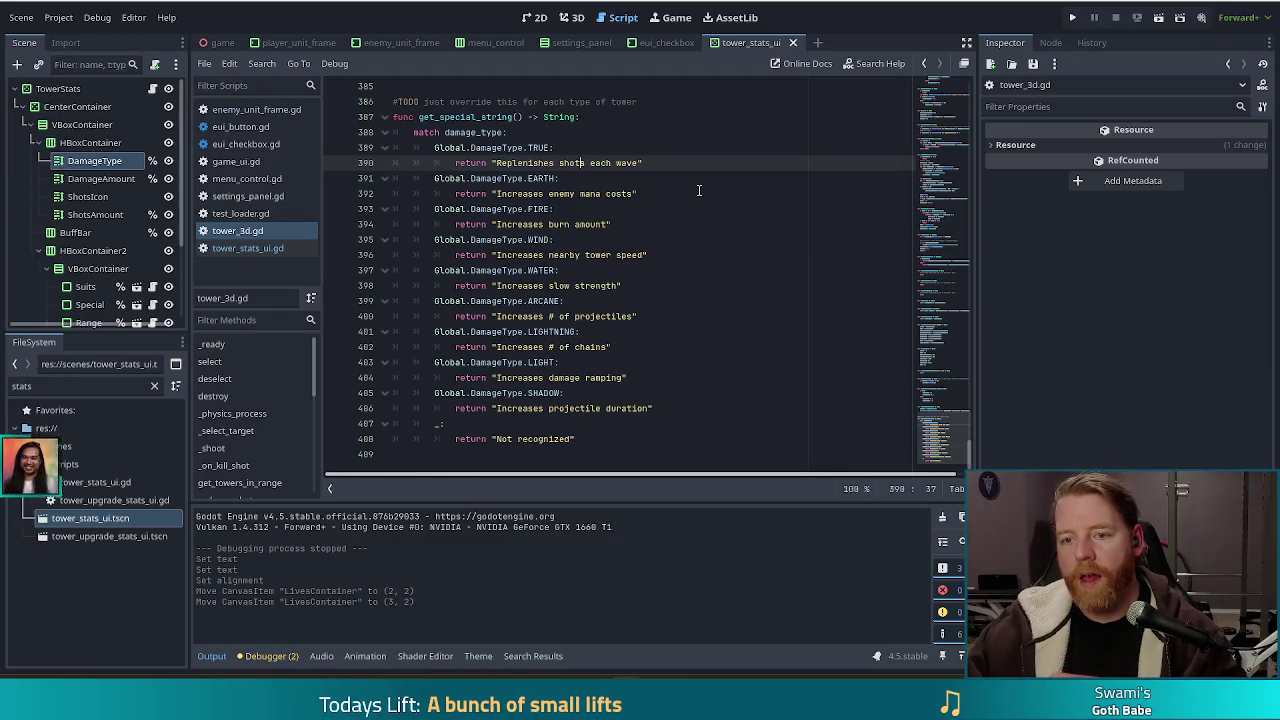
Scroll through the damage_type match cases, then switch back to tower_stats_ui.gd.
scroll(655, 188, up, 1)
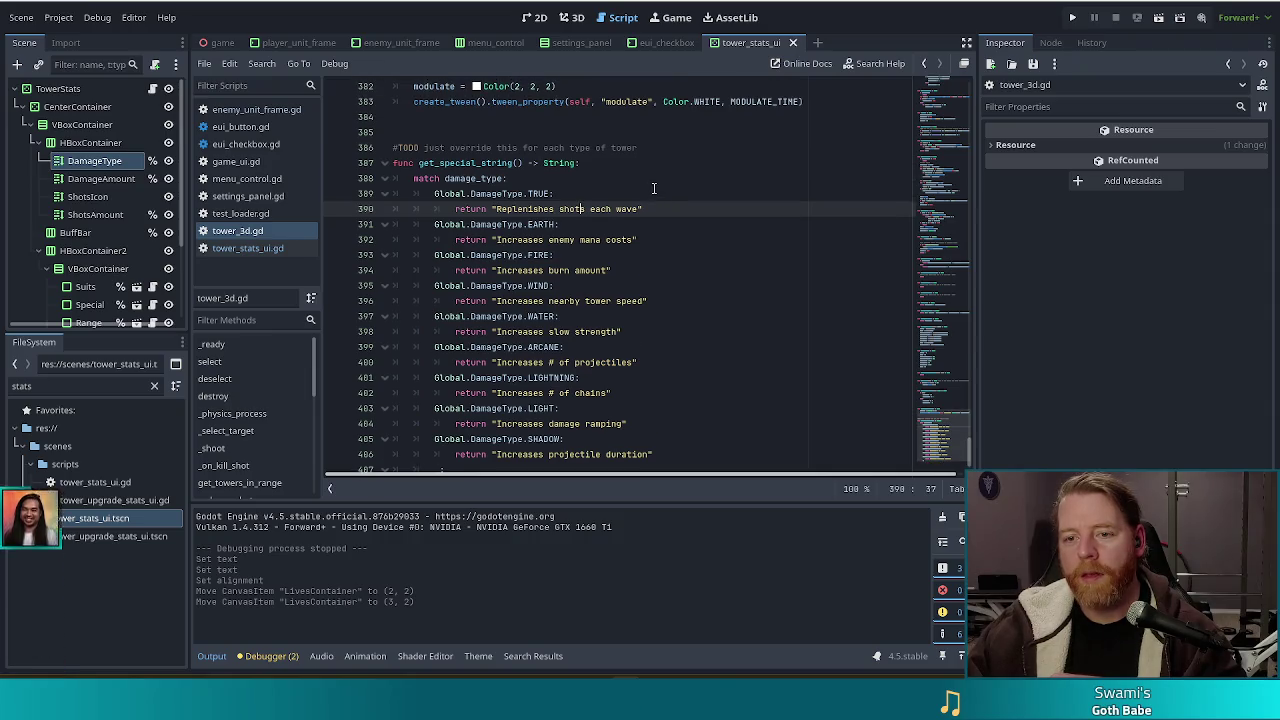
click(553, 182)
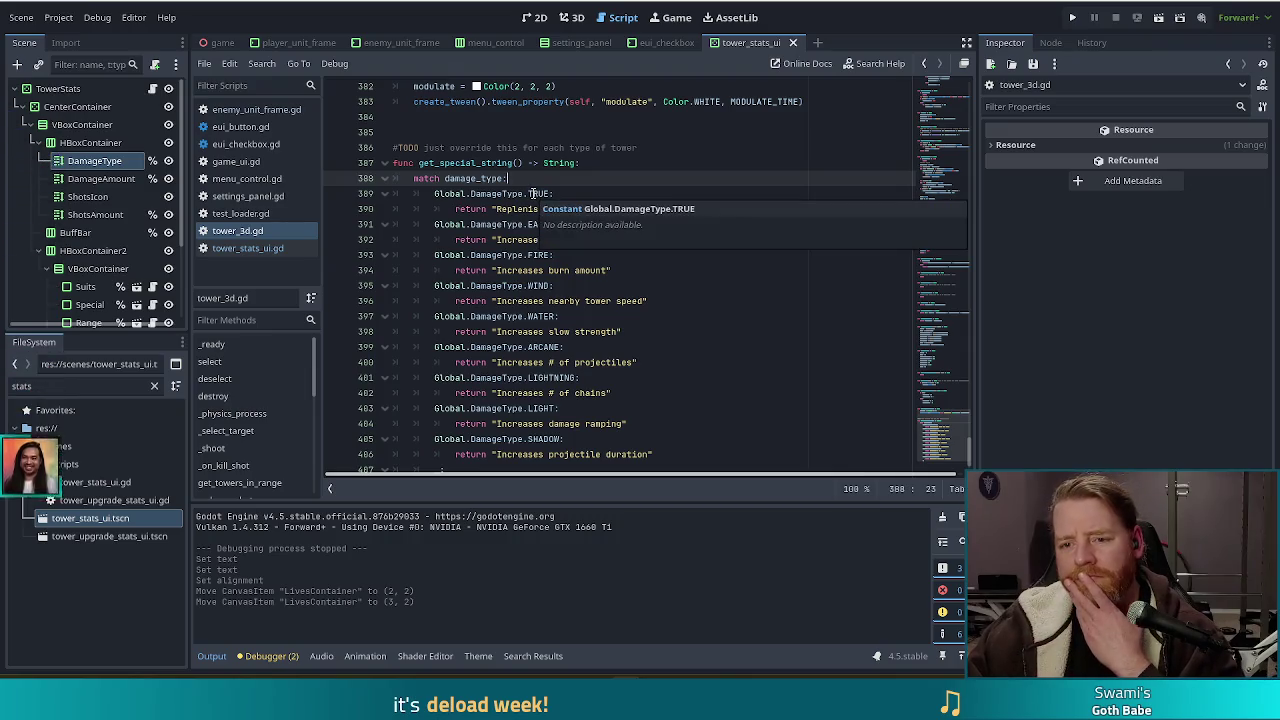
scroll(559, 191, down, 1)
scroll(559, 191, down, 1)
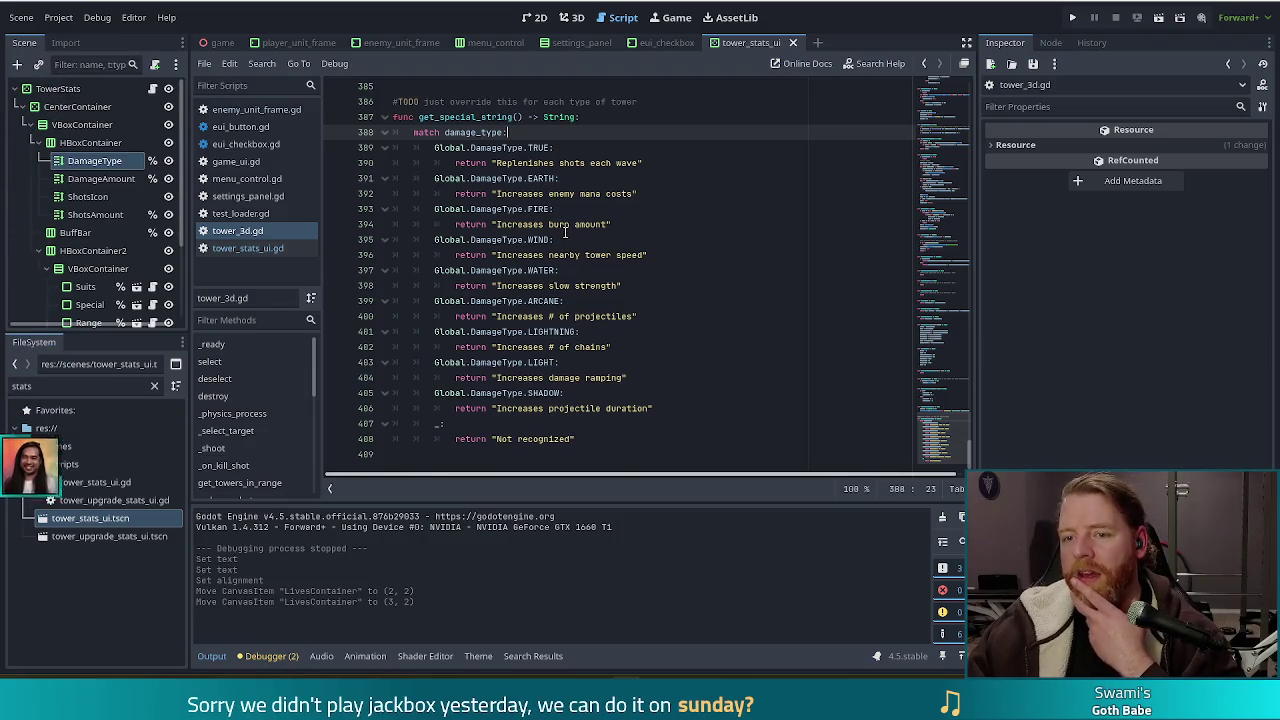
scroll(607, 312, up, 2)
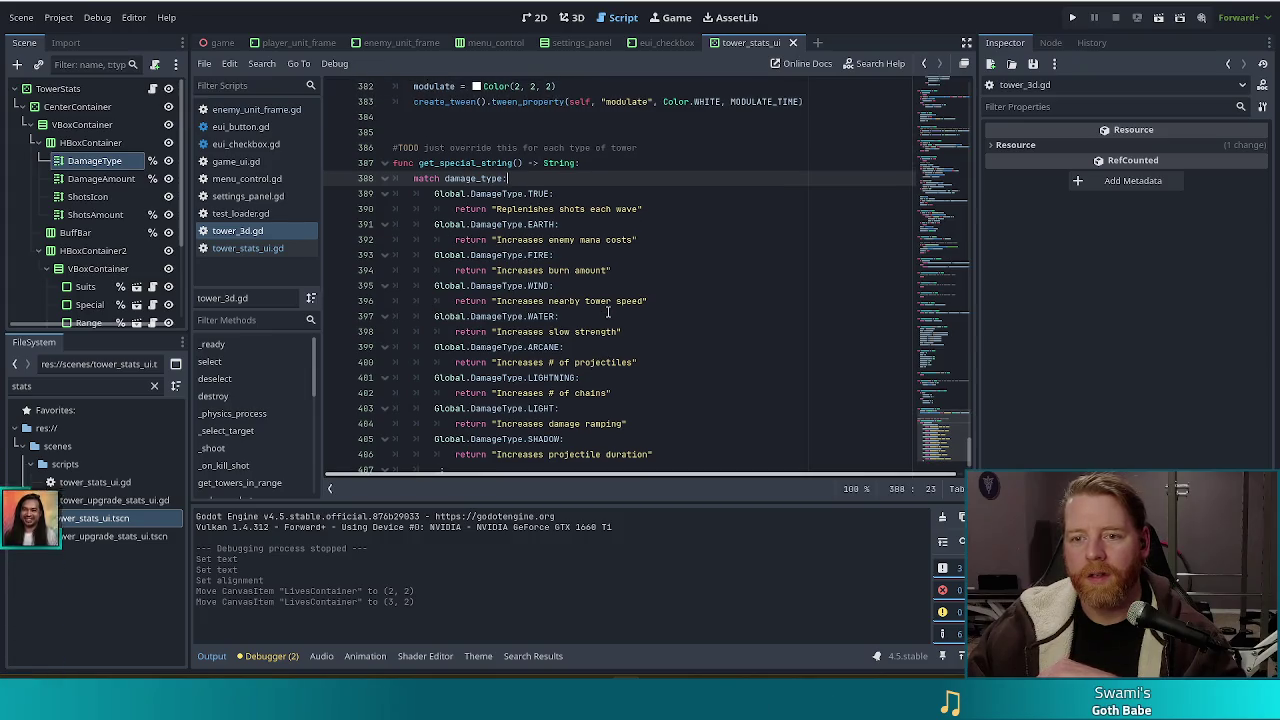
mouse_move(935, 420)
mouse_down()
mouse_move(942, 42)
mouse_move(940, 455)
mouse_up()
click(555, 240)
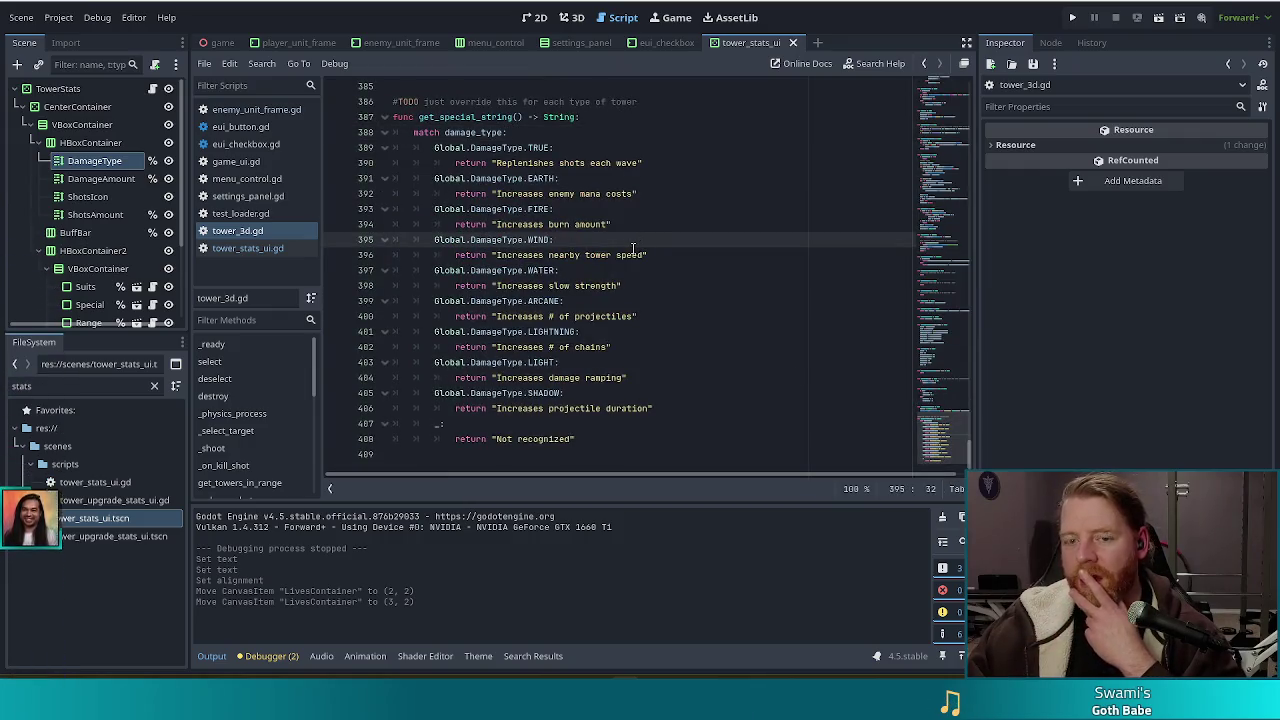
click(252, 250)
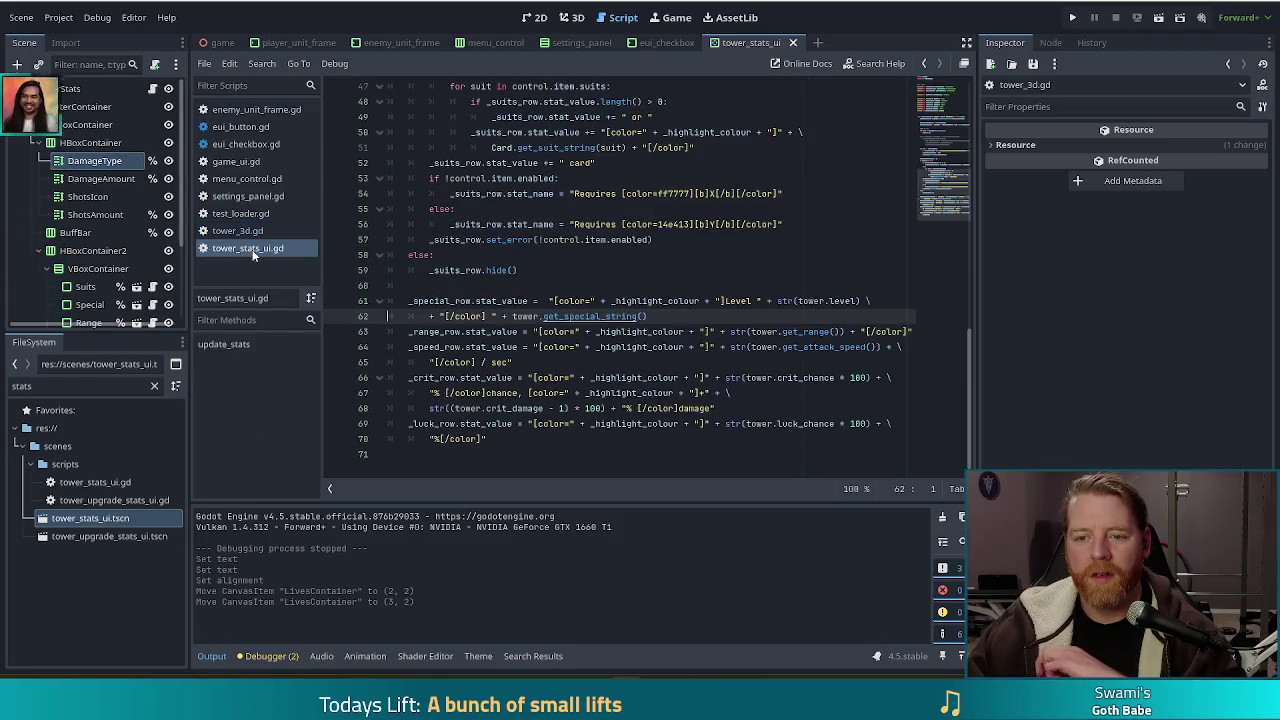
scroll(746, 377, up, 2)
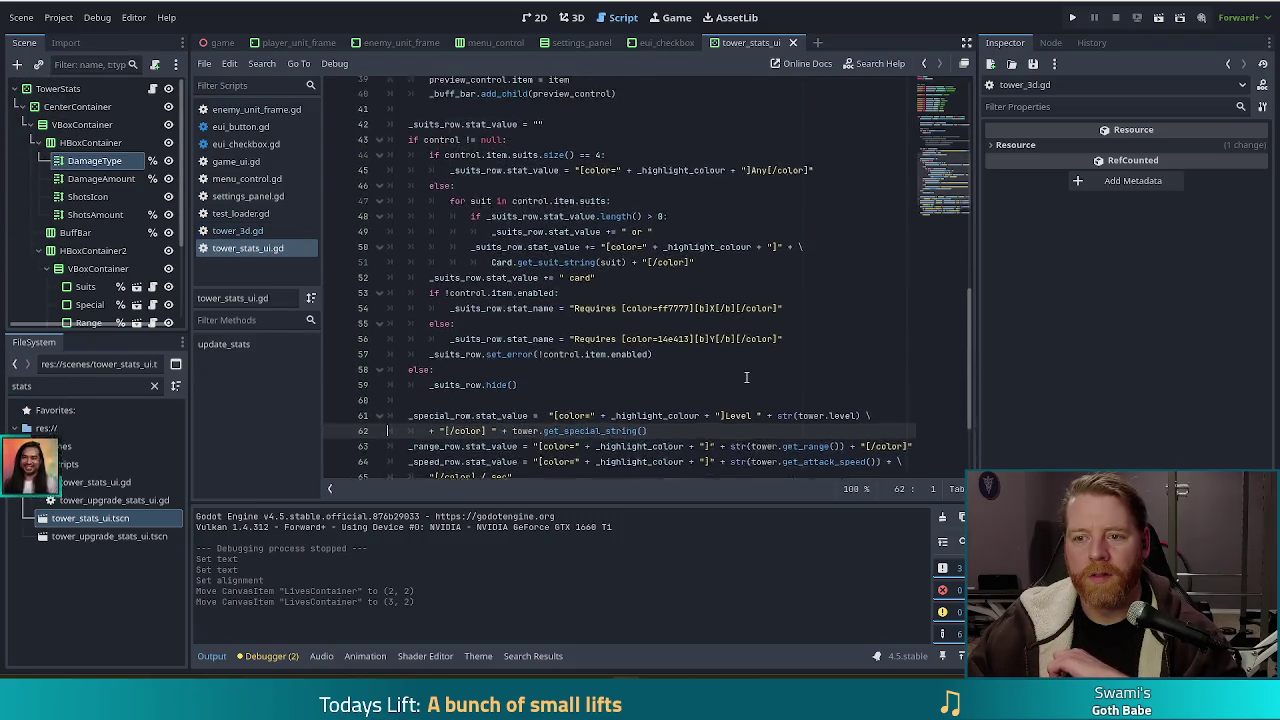
scroll(746, 377, up, 9)
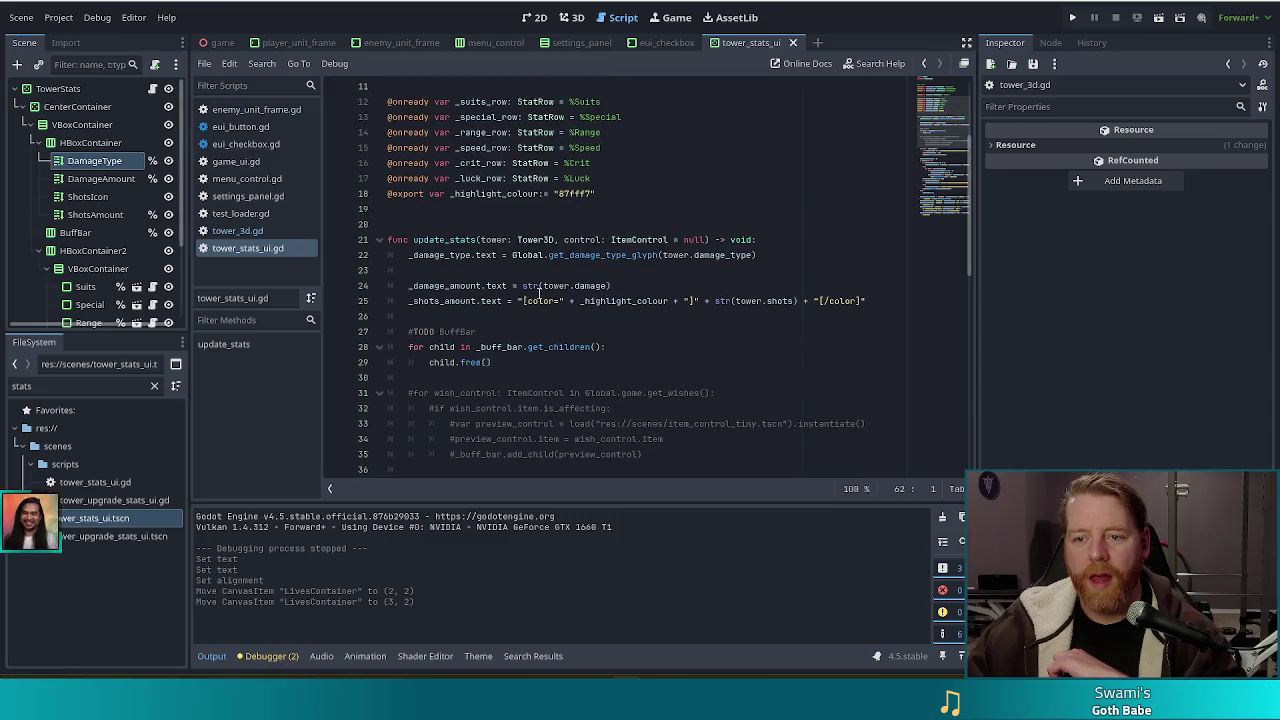
drag(482, 240, 557, 240)
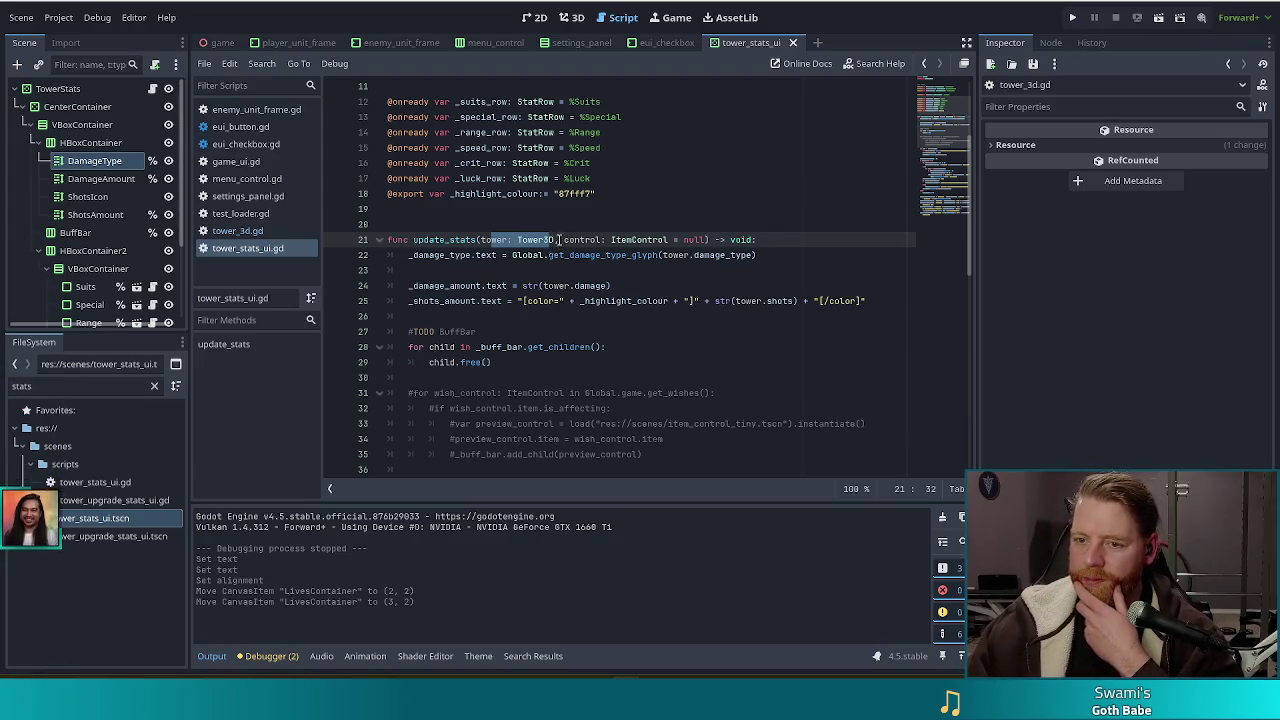
click(547, 240)
click(517, 240)
scroll(590, 316, up, 3)
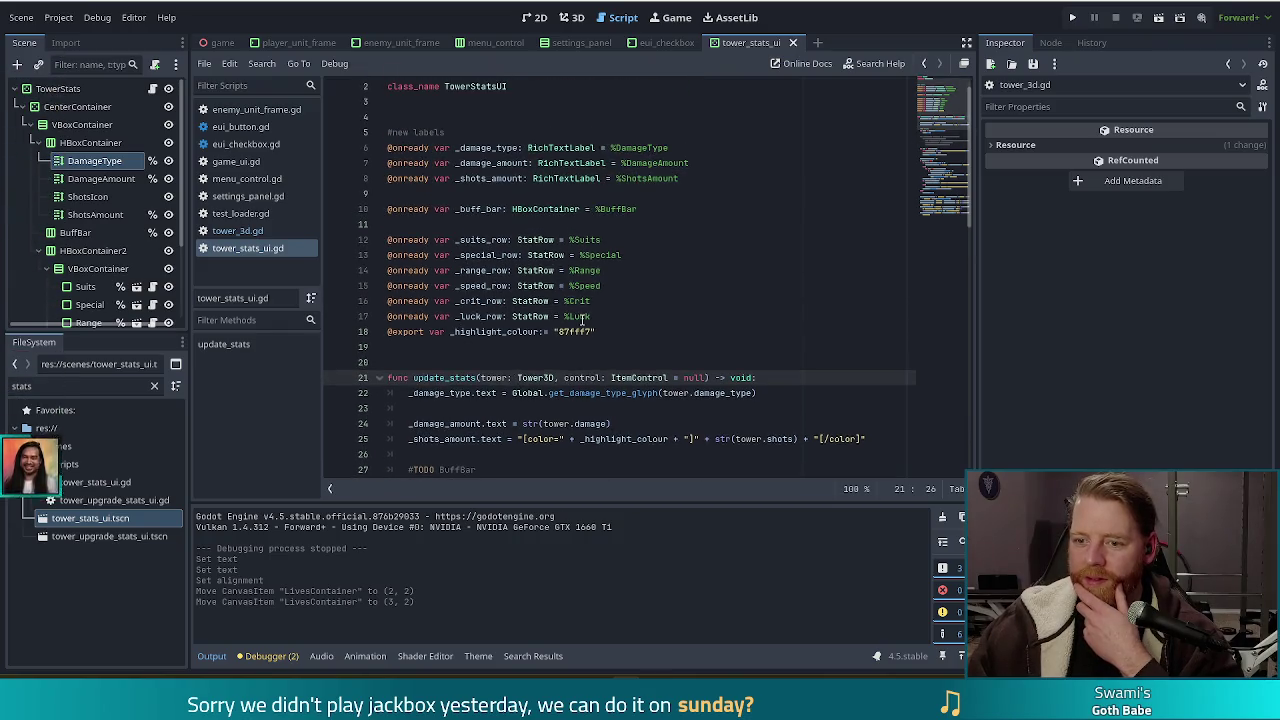
scroll(583, 320, down, 4)
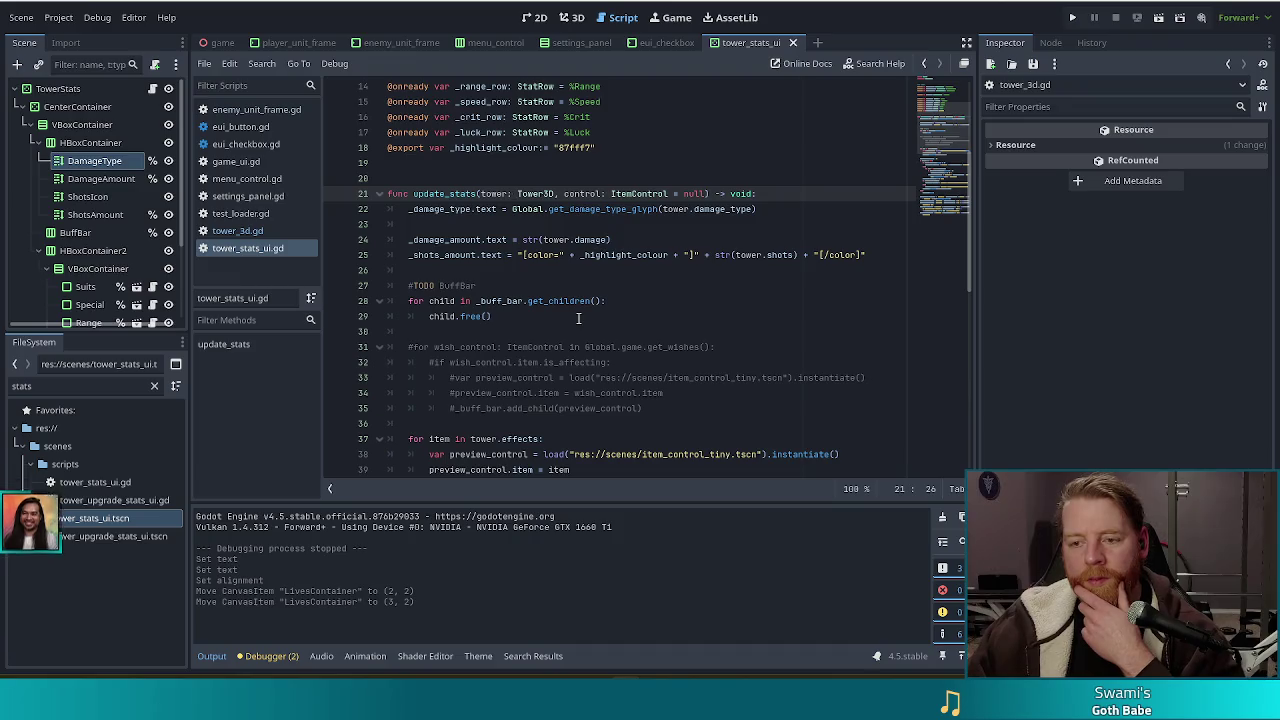
scroll(577, 310, up, 4)
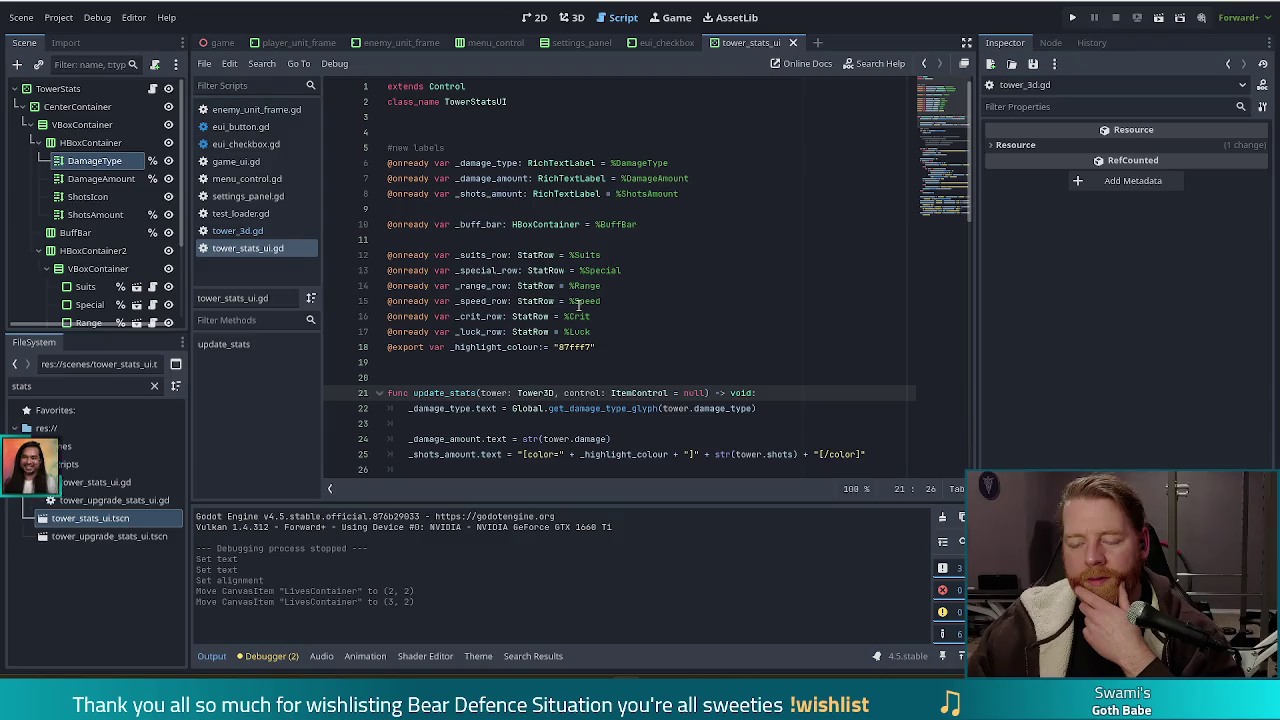
scroll(577, 304, down, 2)
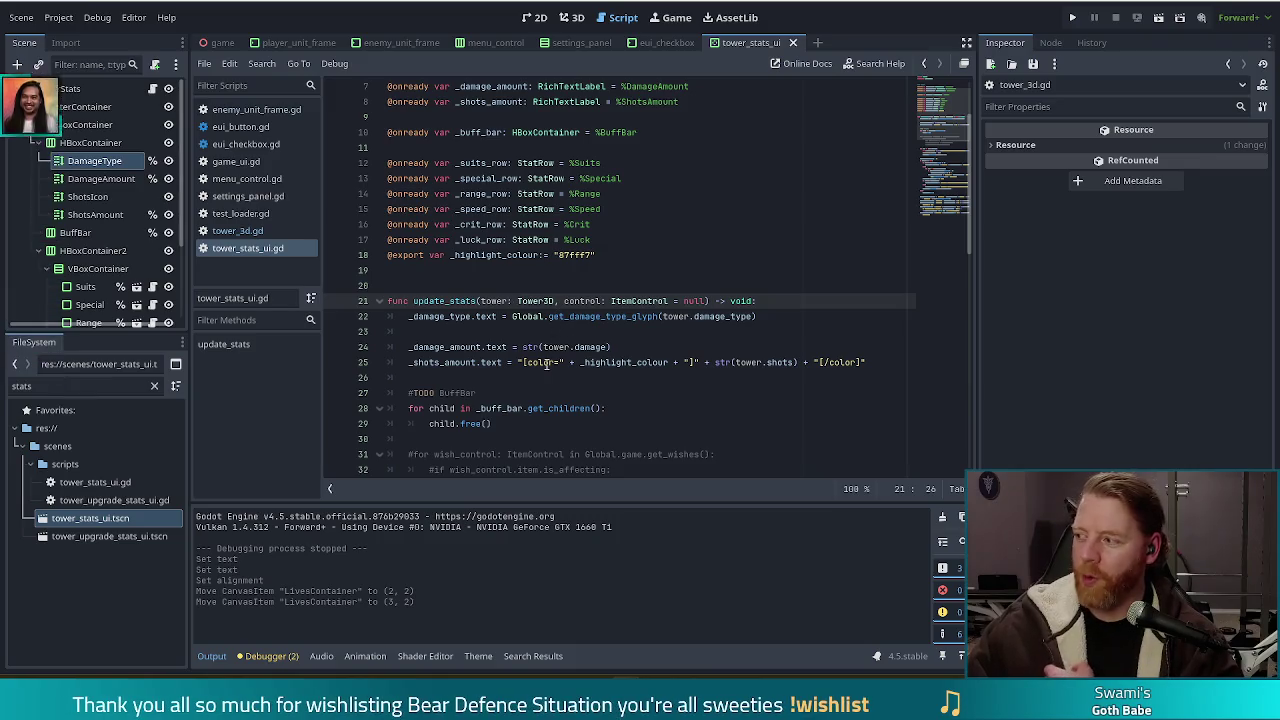
click(569, 300)
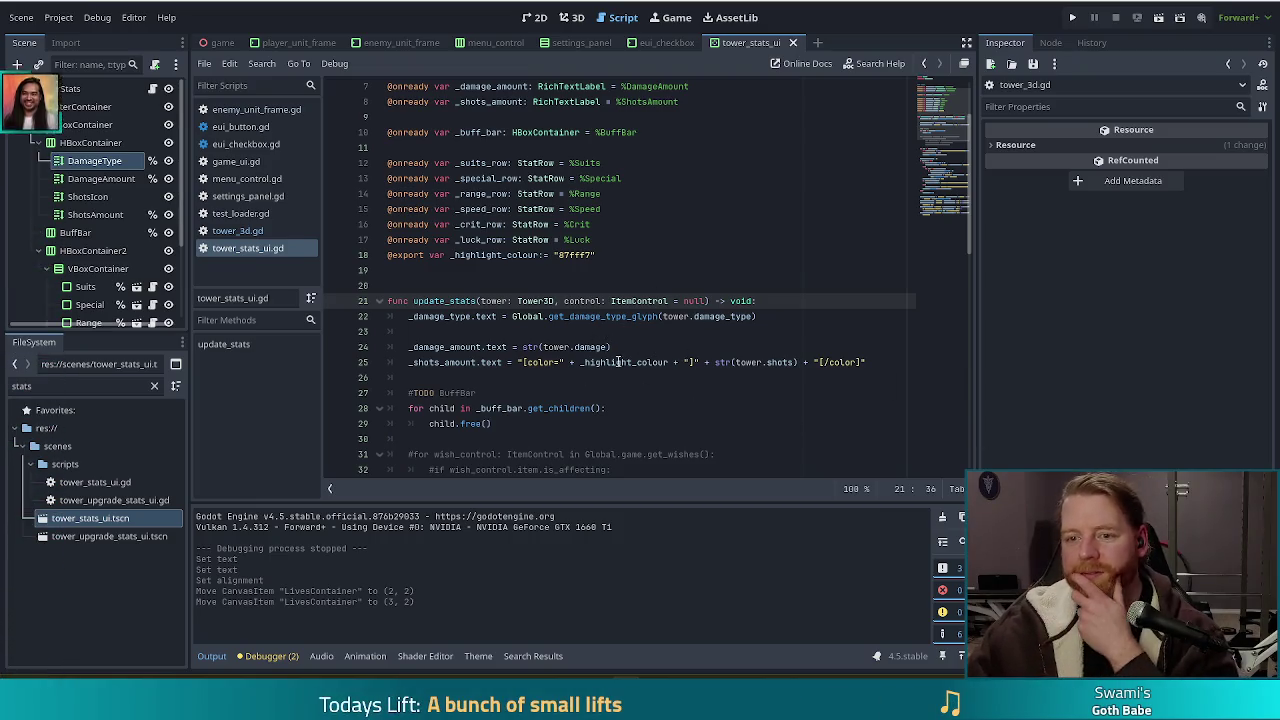
click(449, 300)
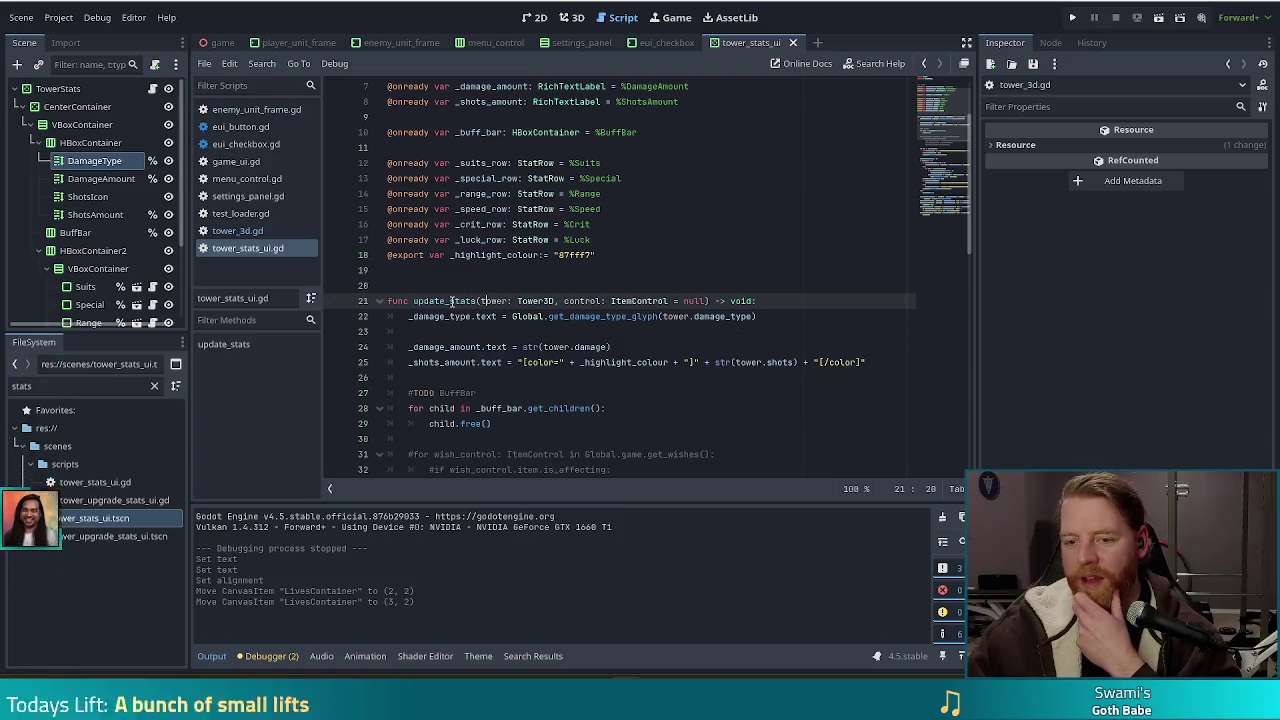
drag(481, 300, 709, 300)
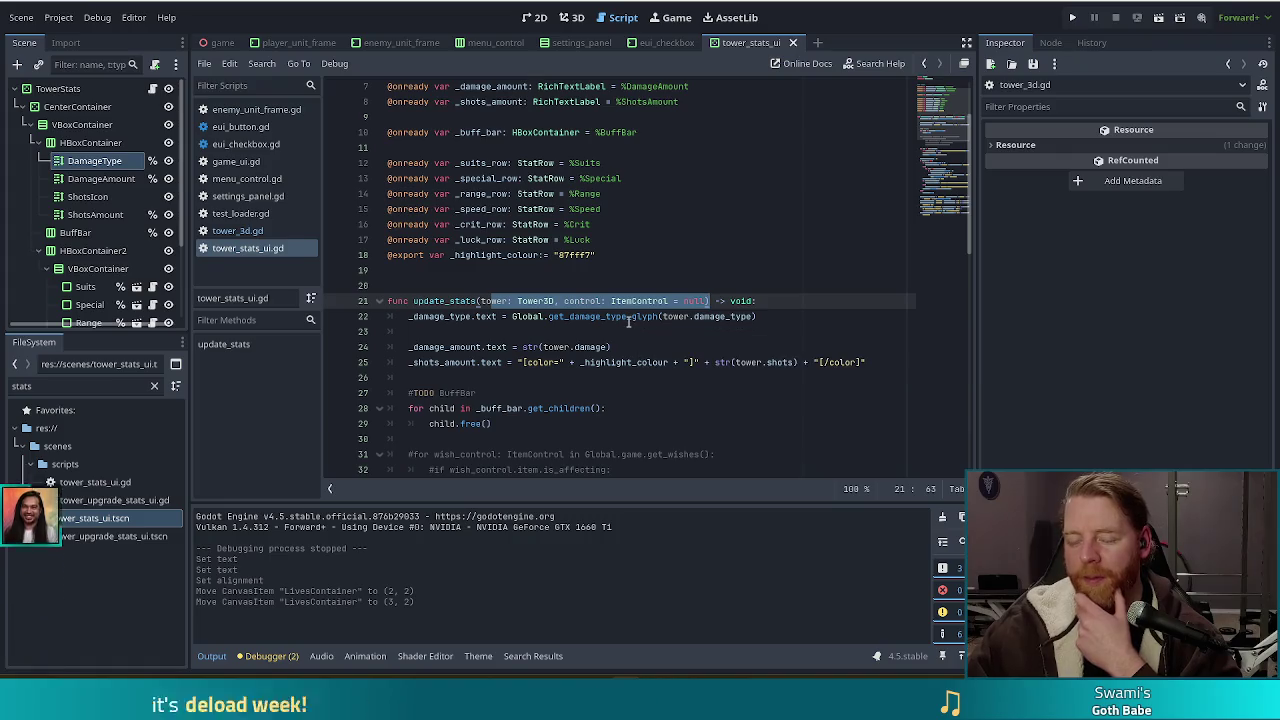
click(547, 316)
click(450, 300)
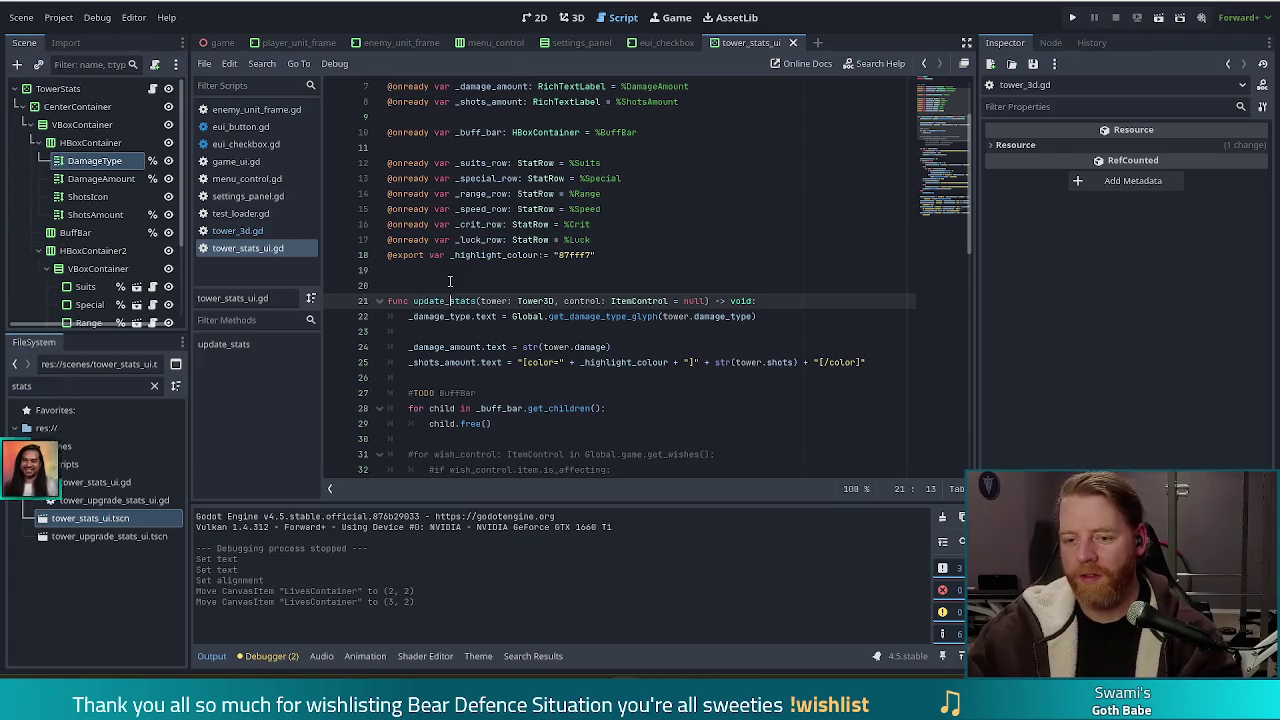
key(Left)
scroll(610, 320, down, 5)
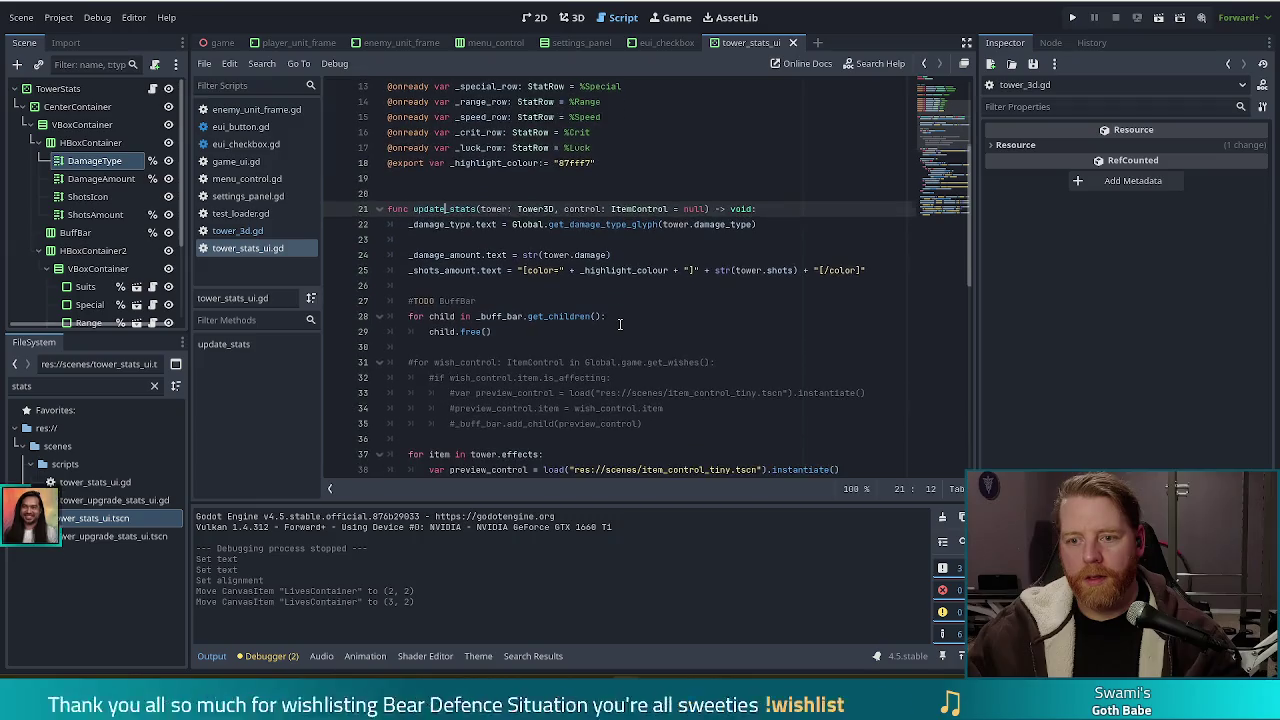
scroll(634, 328, up, 4)
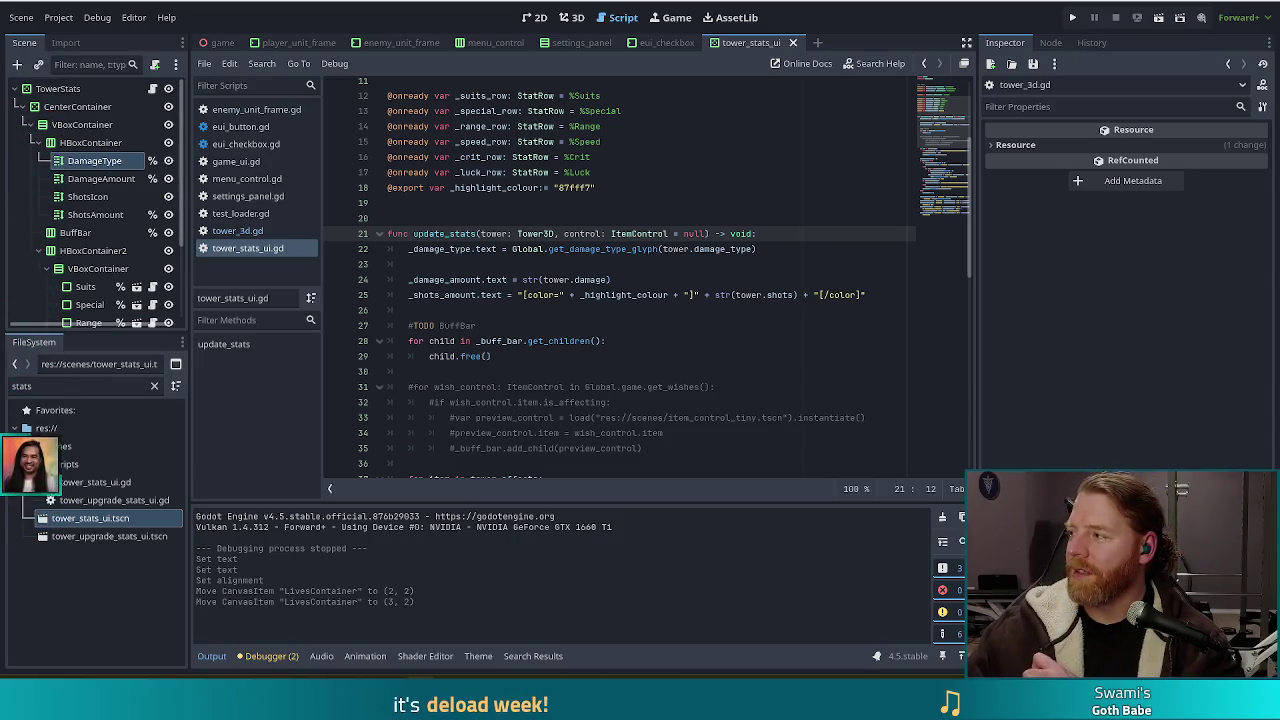
key(alt+Tab)
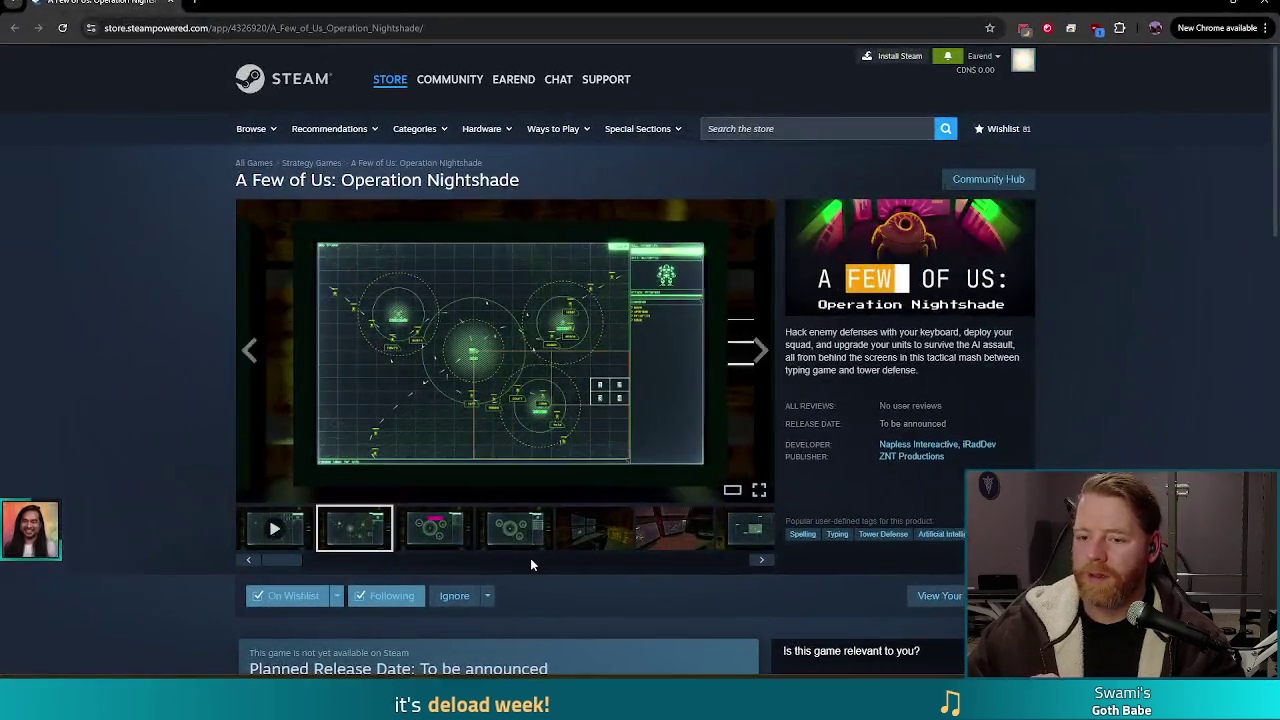
Scroll to the A Few of Us: Operation Nightshade trailer and play it full-screen.
scroll(112, 375, down, 1)
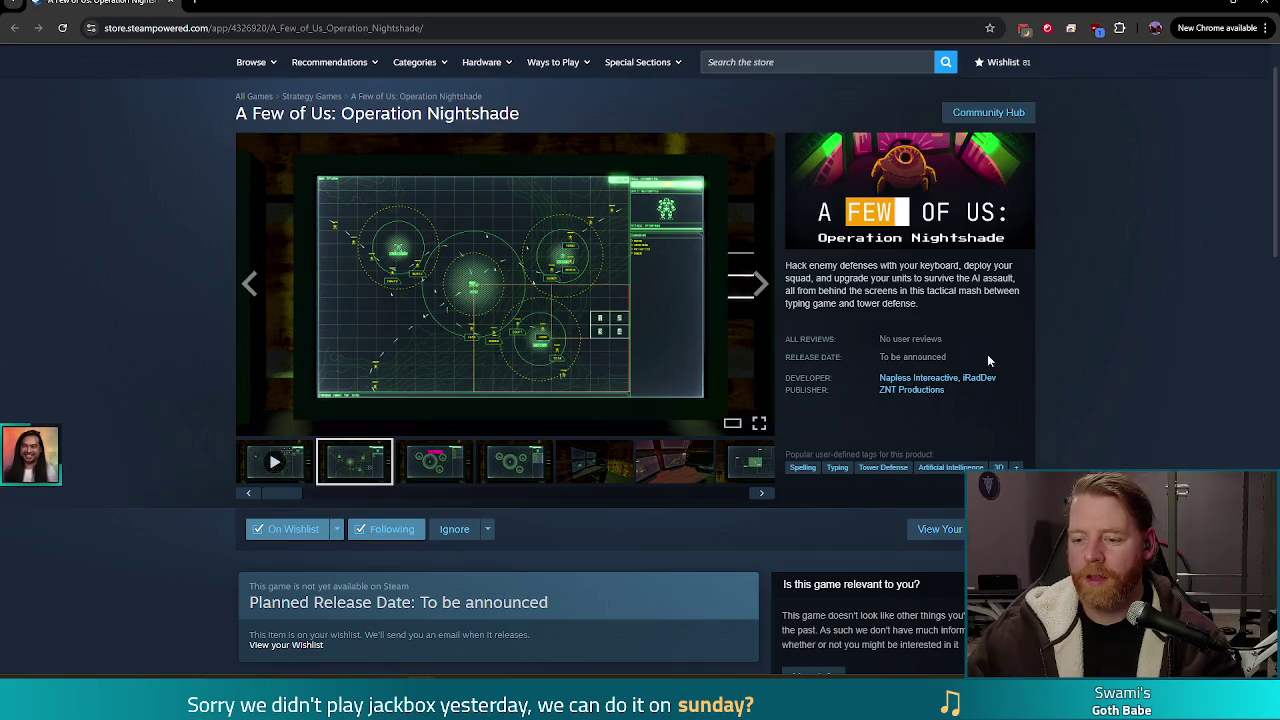
scroll(1128, 355, down, 1)
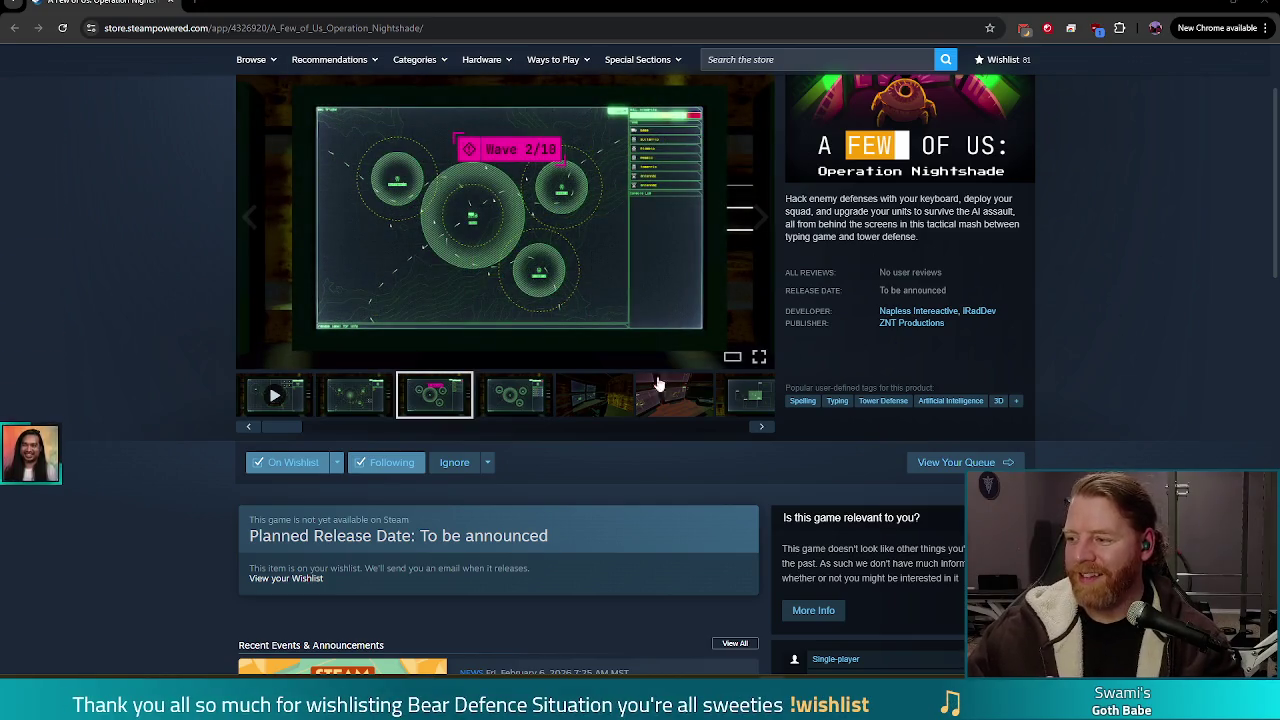
click(274, 395)
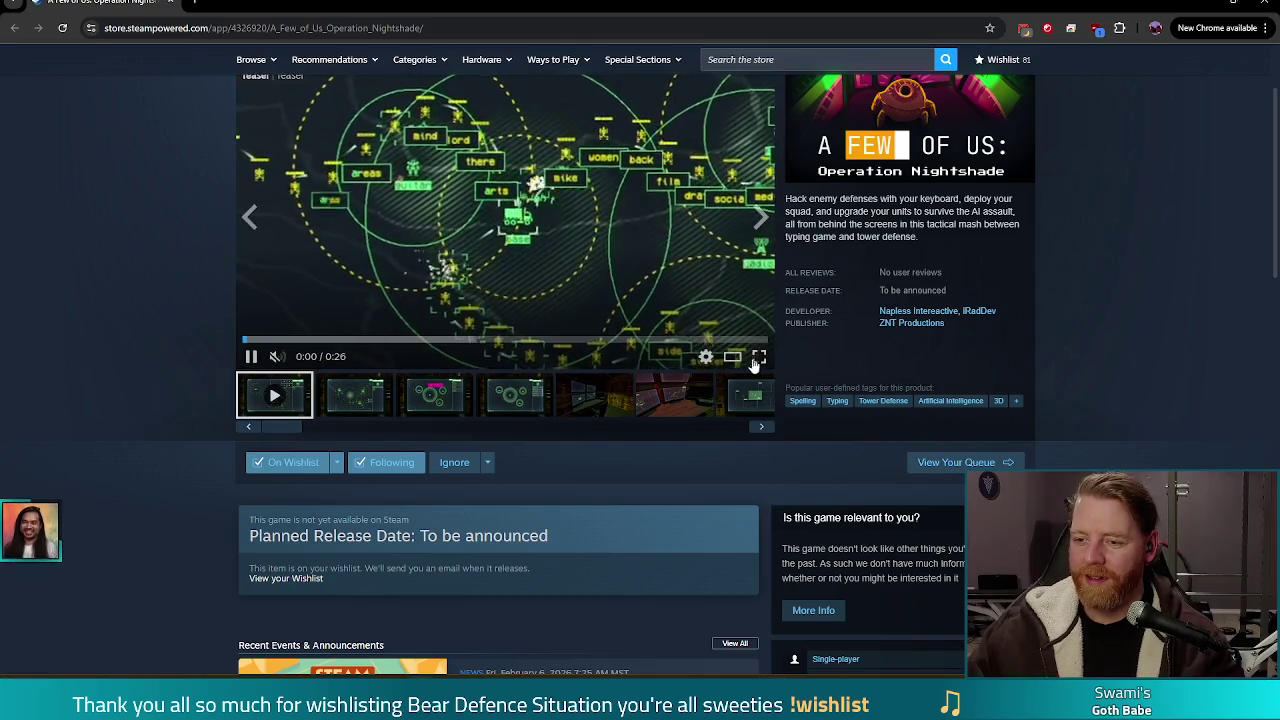
click(759, 356)
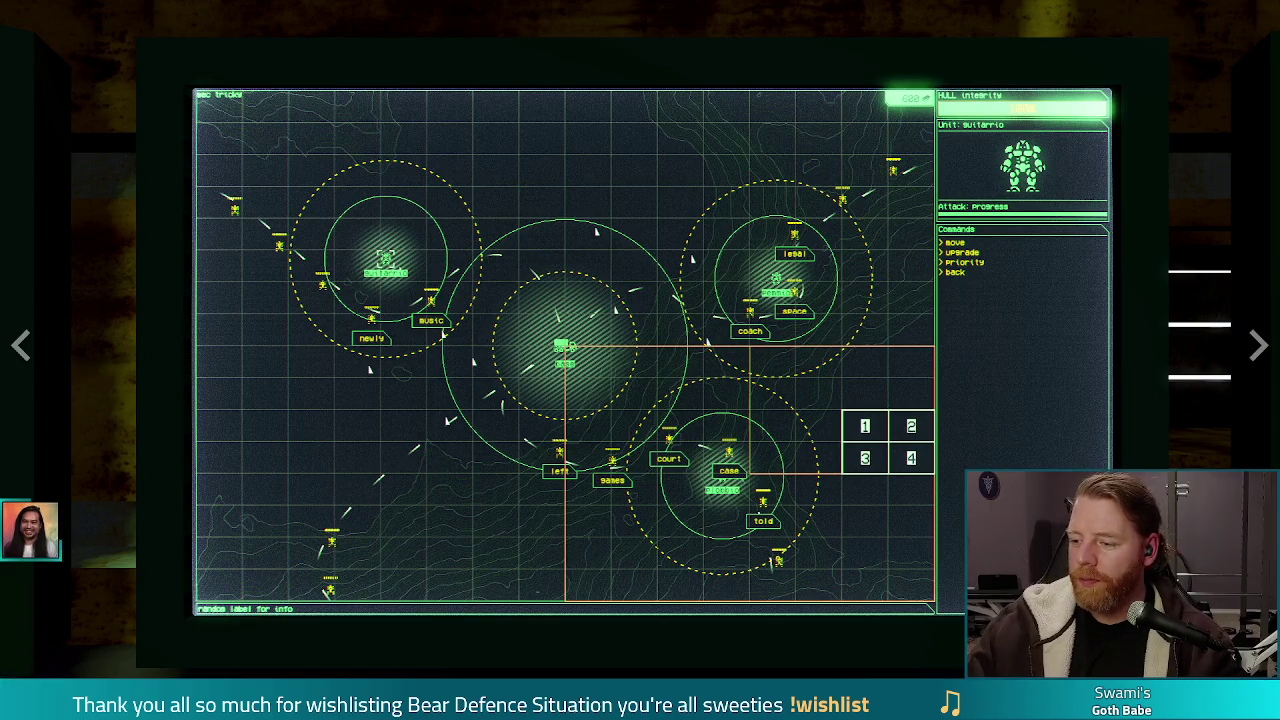
Exit the full-screen trailer back to the store page's screenshot gallery.
key(Escape)
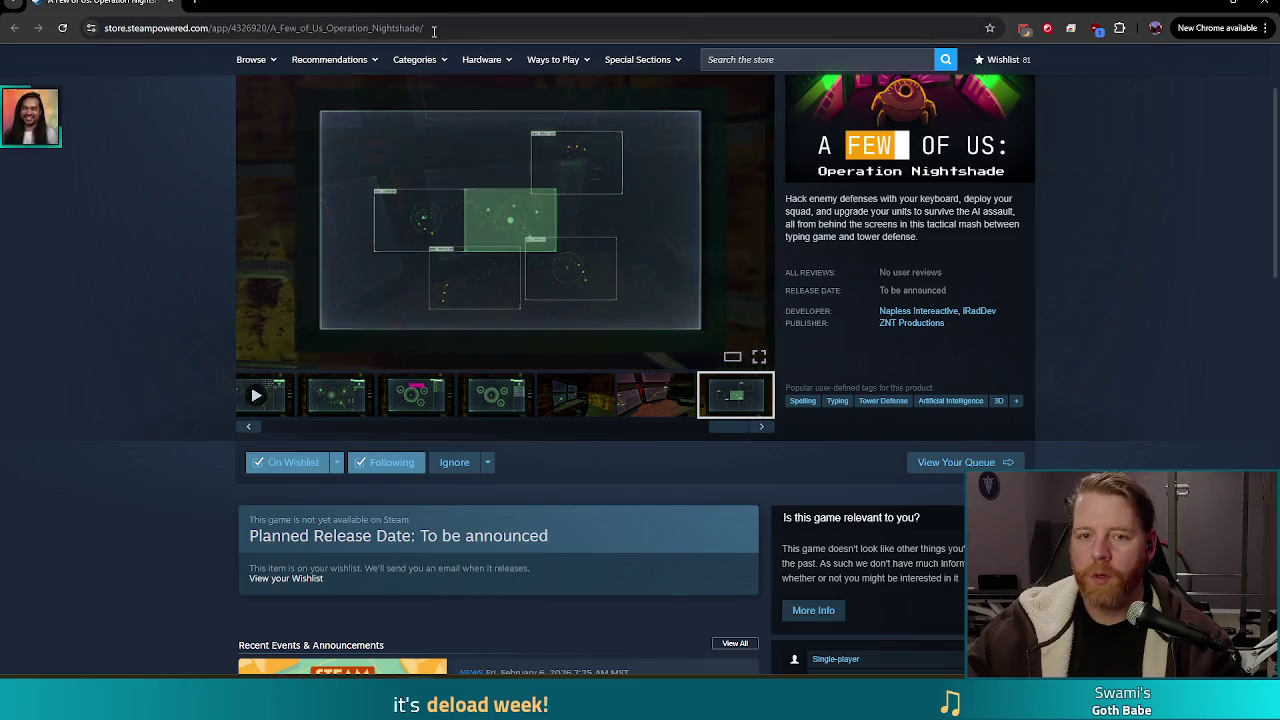
click(400, 28)
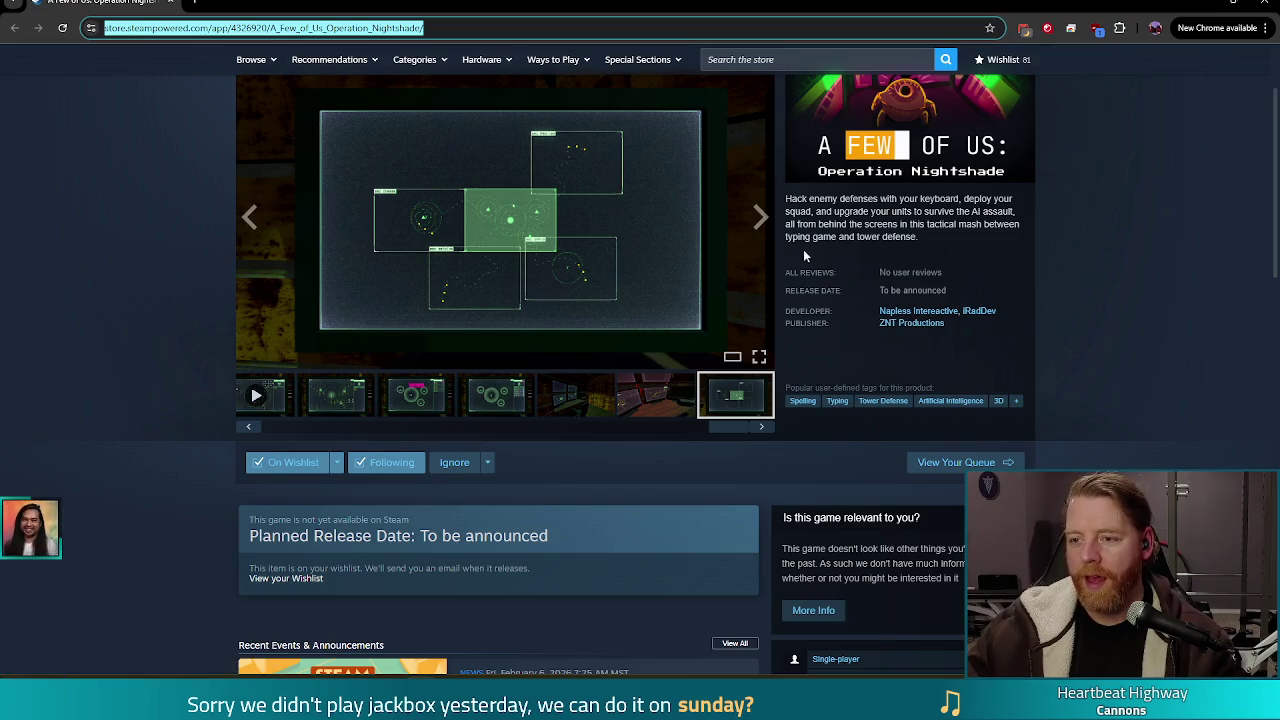
click(938, 229)
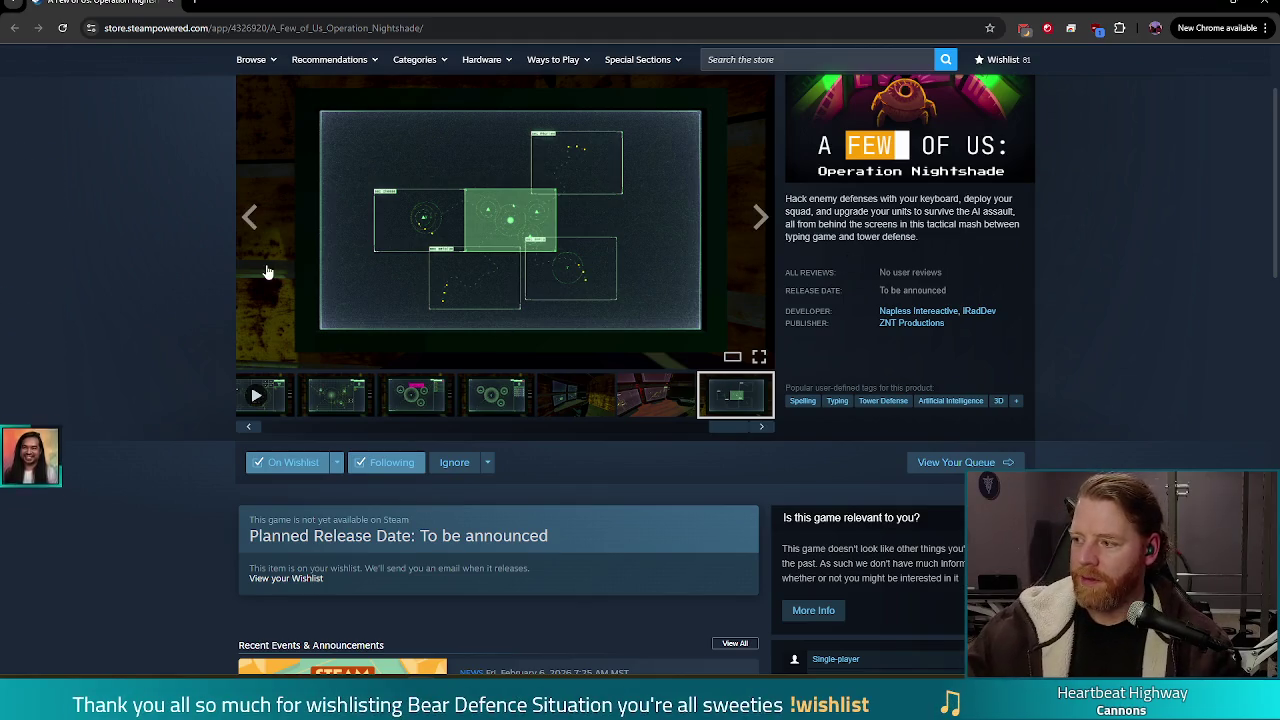
scroll(240, 392, up, 3)
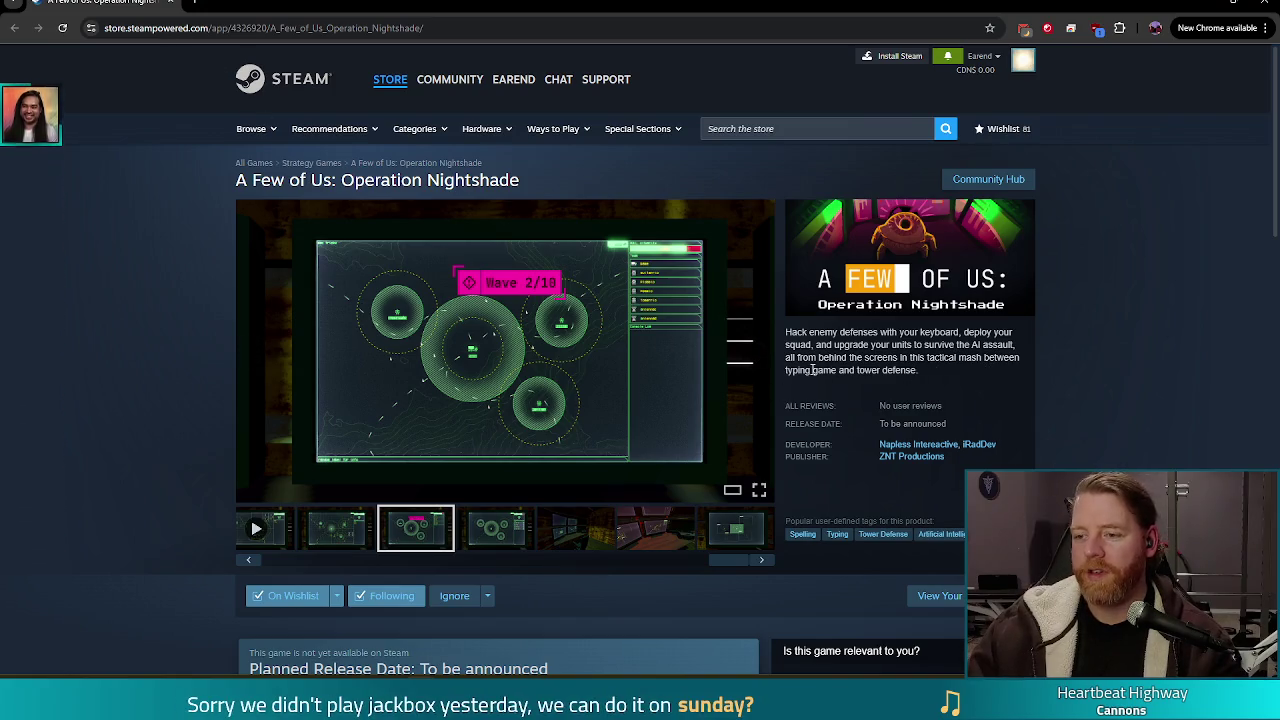
click(948, 370)
drag(987, 357, 997, 377)
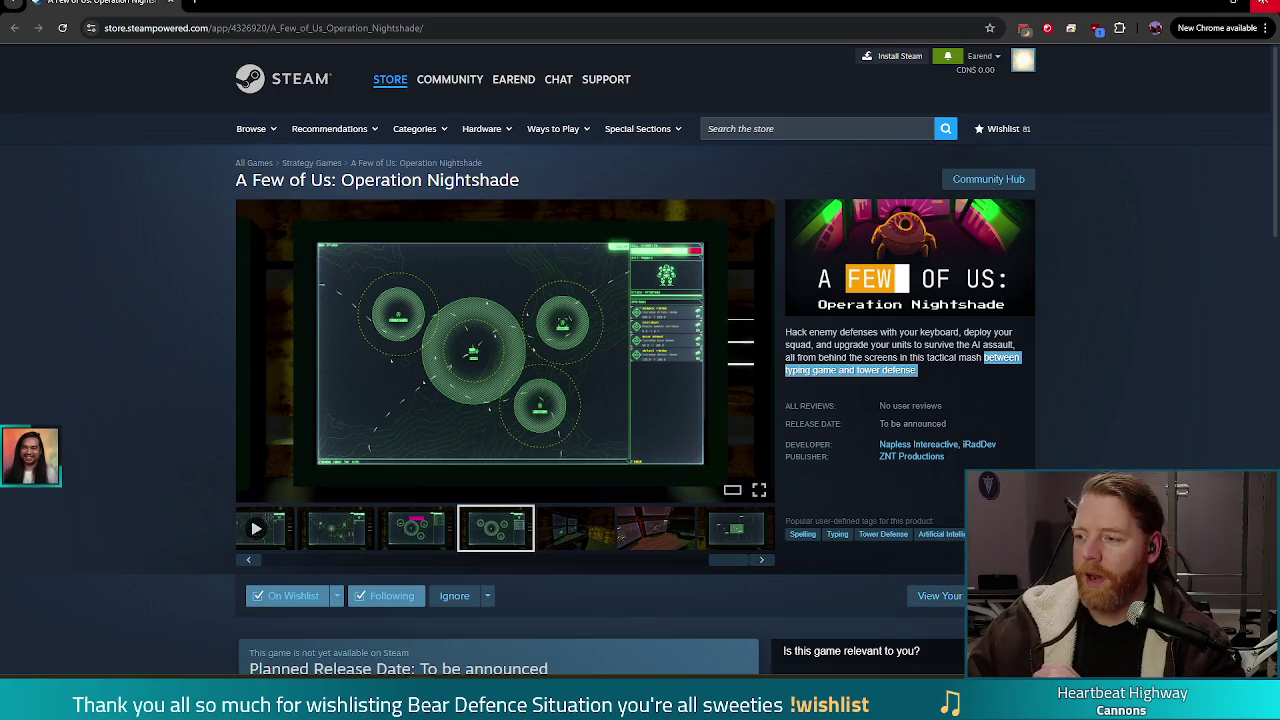
click(1263, 3)
Place the caret on the tower parameter in the tower stats script.
click(750, 295)
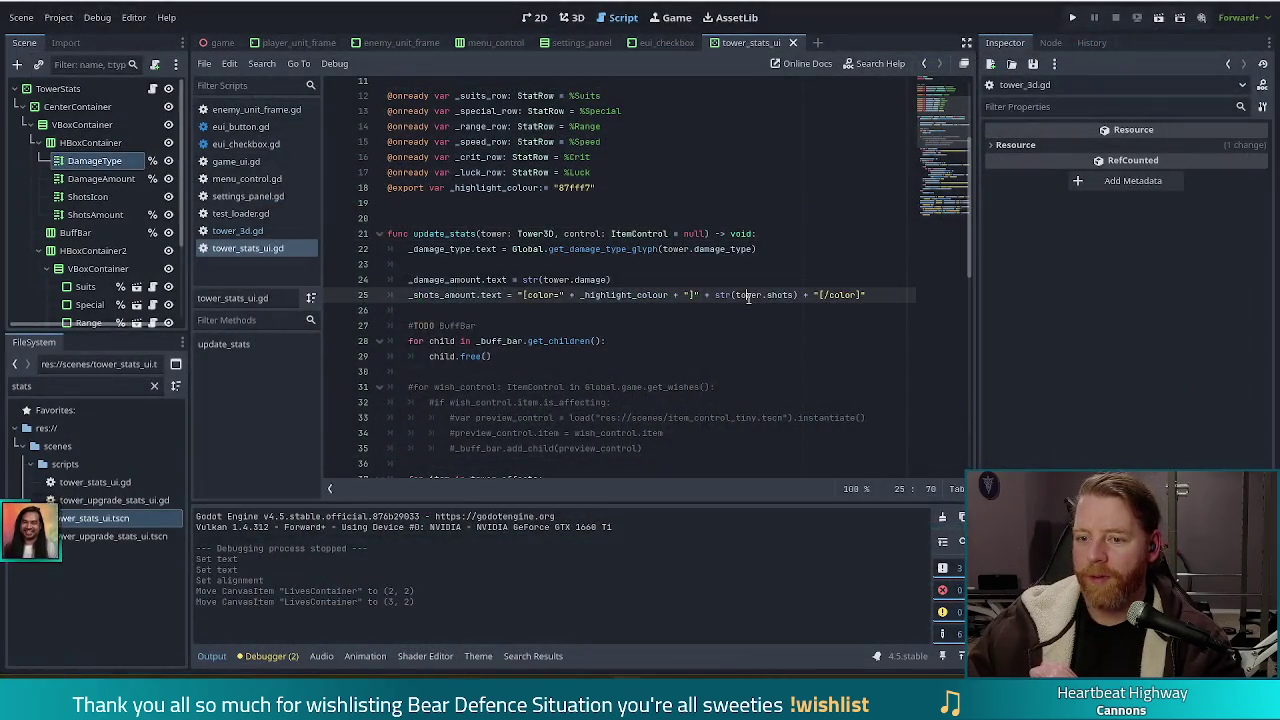
click(546, 247)
click(493, 233)
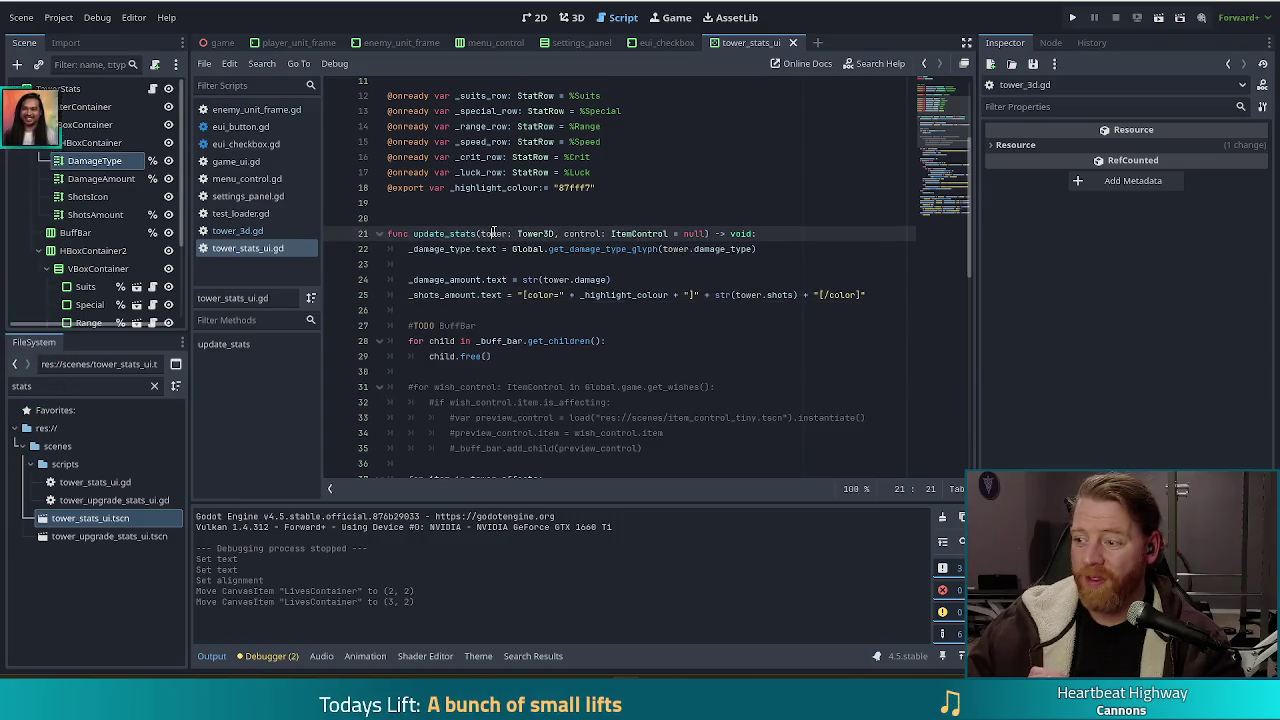
scroll(648, 312, down, 5)
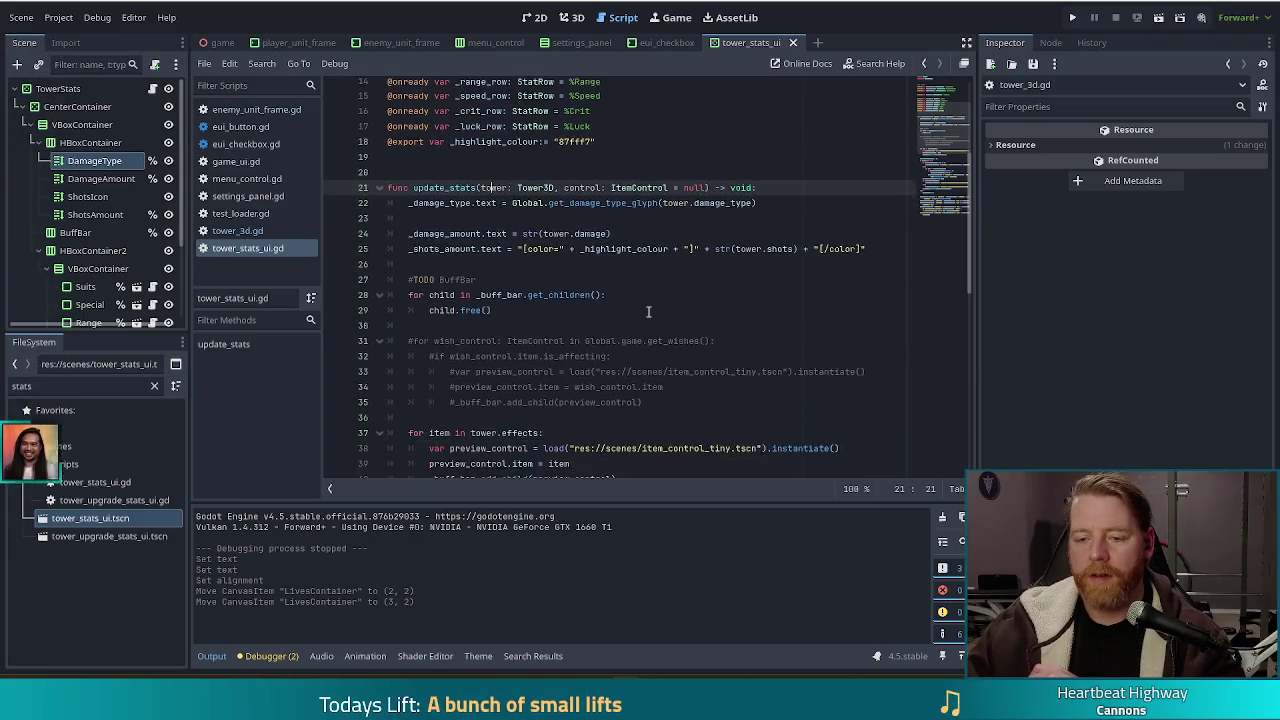
scroll(779, 320, down, 1)
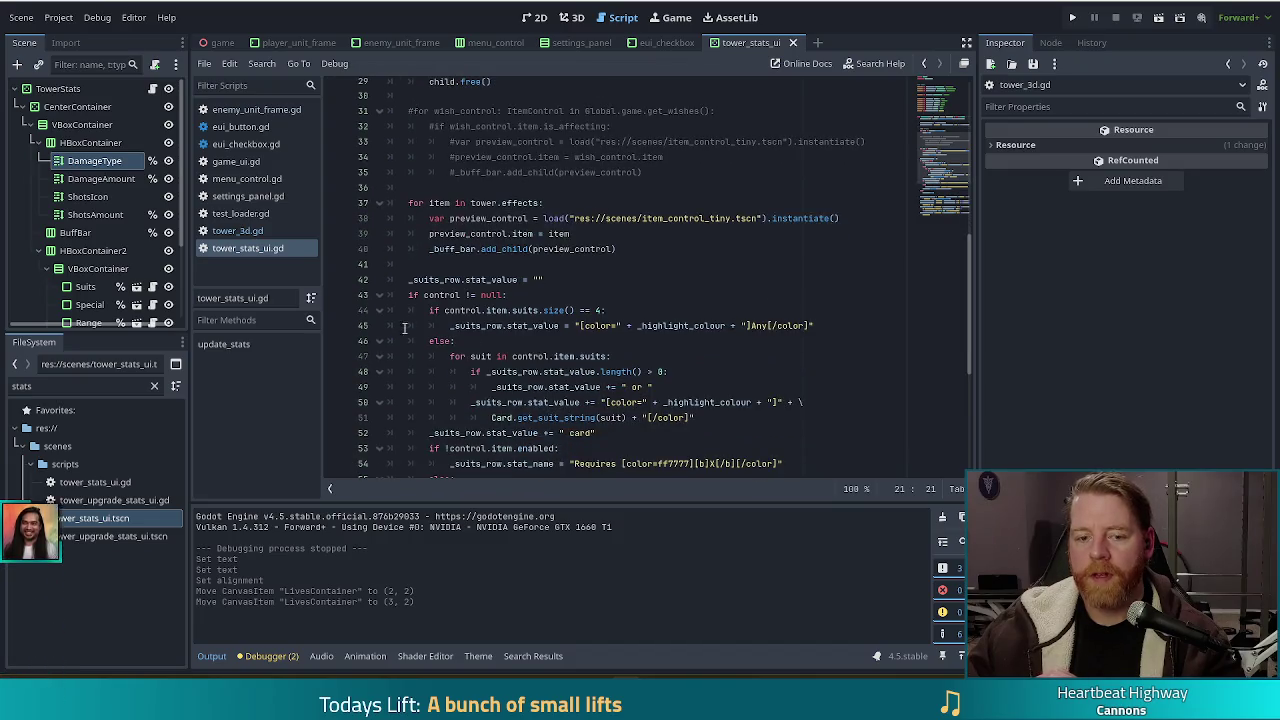
Filter the FileSystem panel by 'select'.
double_click(40, 386)
text(sl)
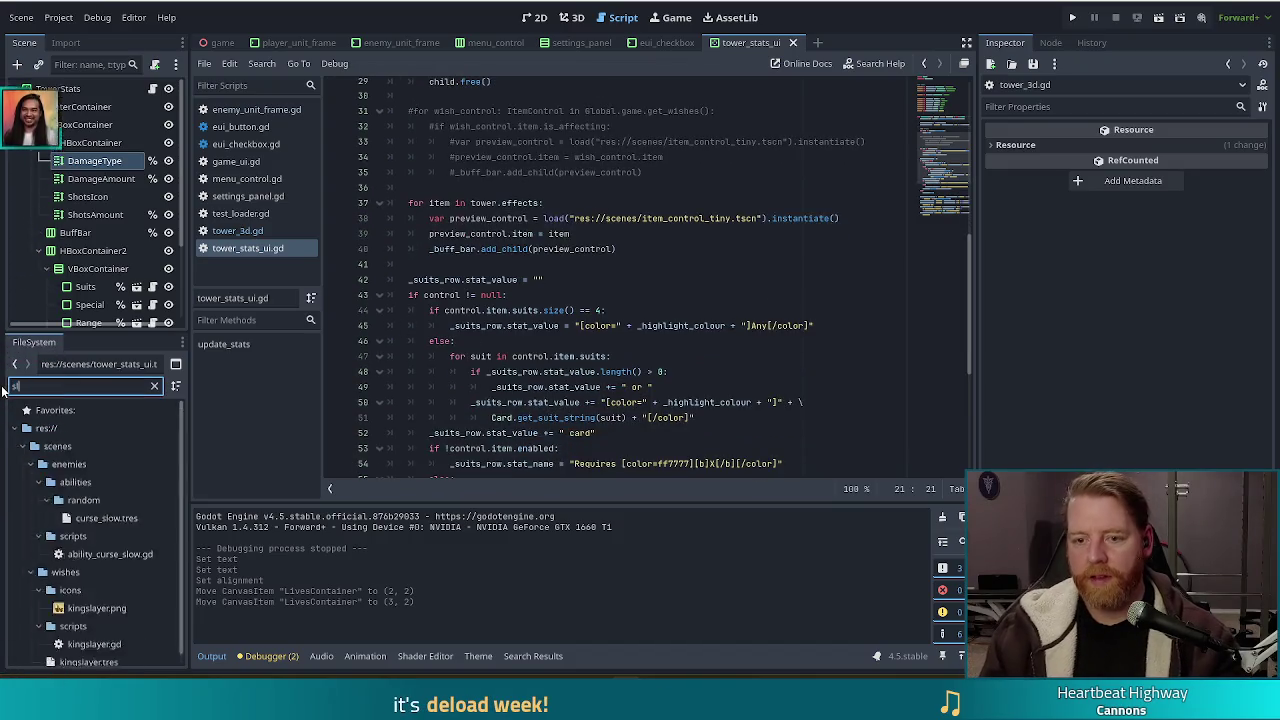
key(BackSpace)
text(elect)
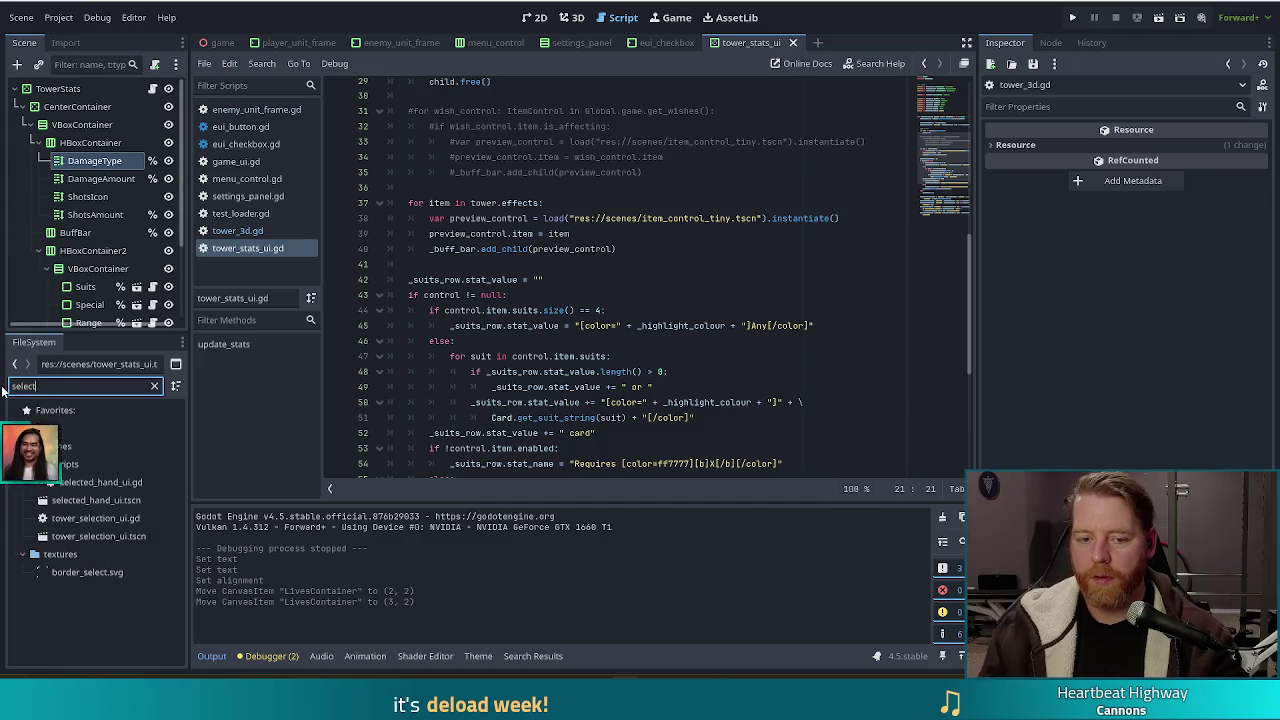
Open selected_hand_ui.gd and scroll through its hand setter and _ready code.
double_click(117, 482)
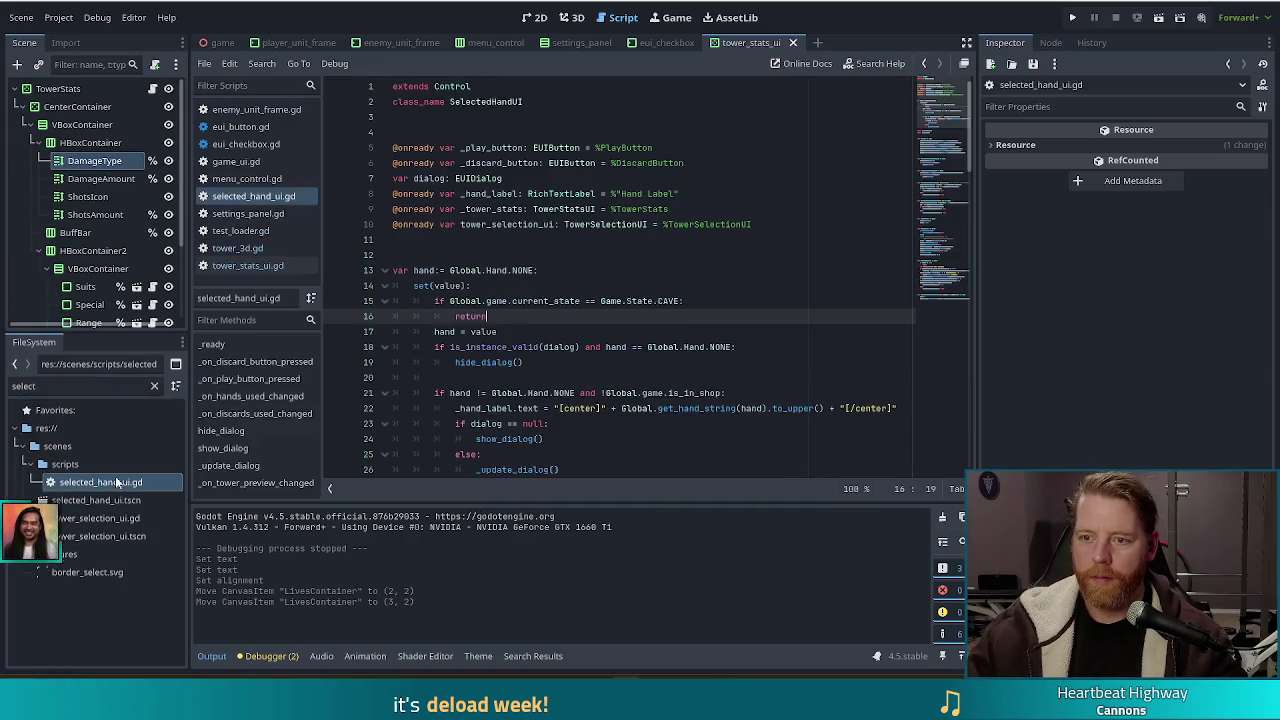
click(720, 300)
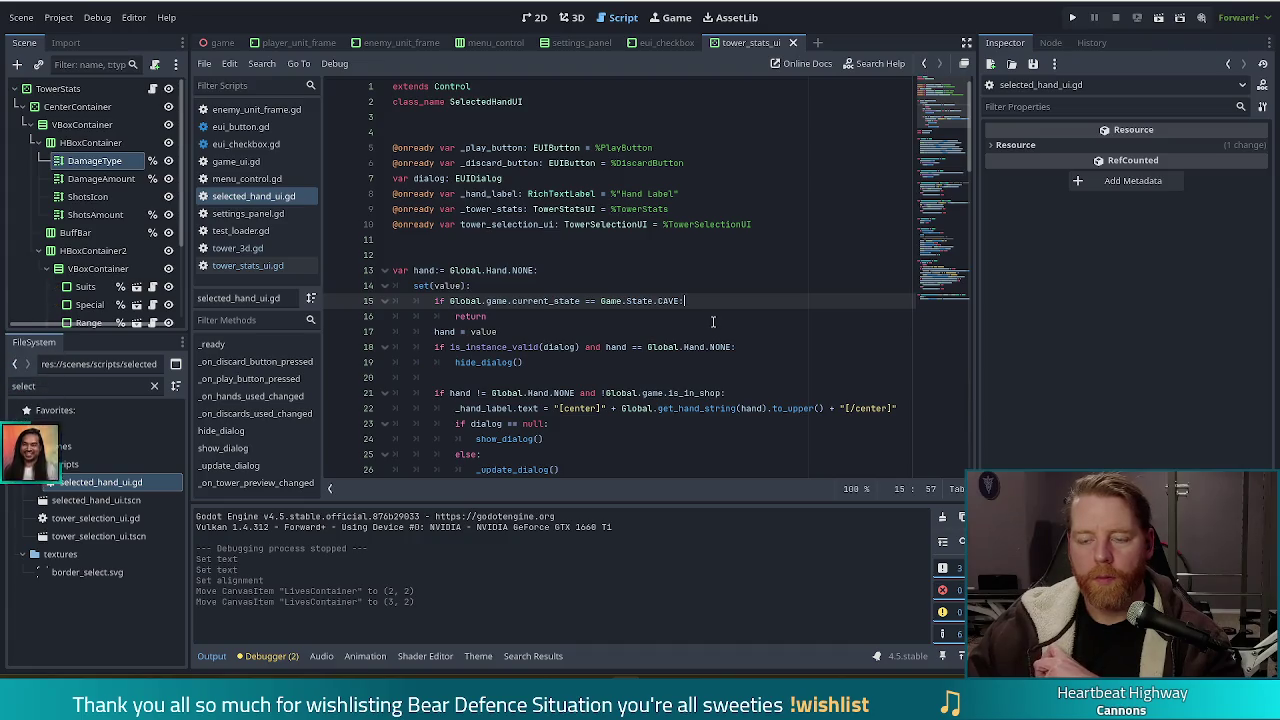
scroll(708, 328, down, 2)
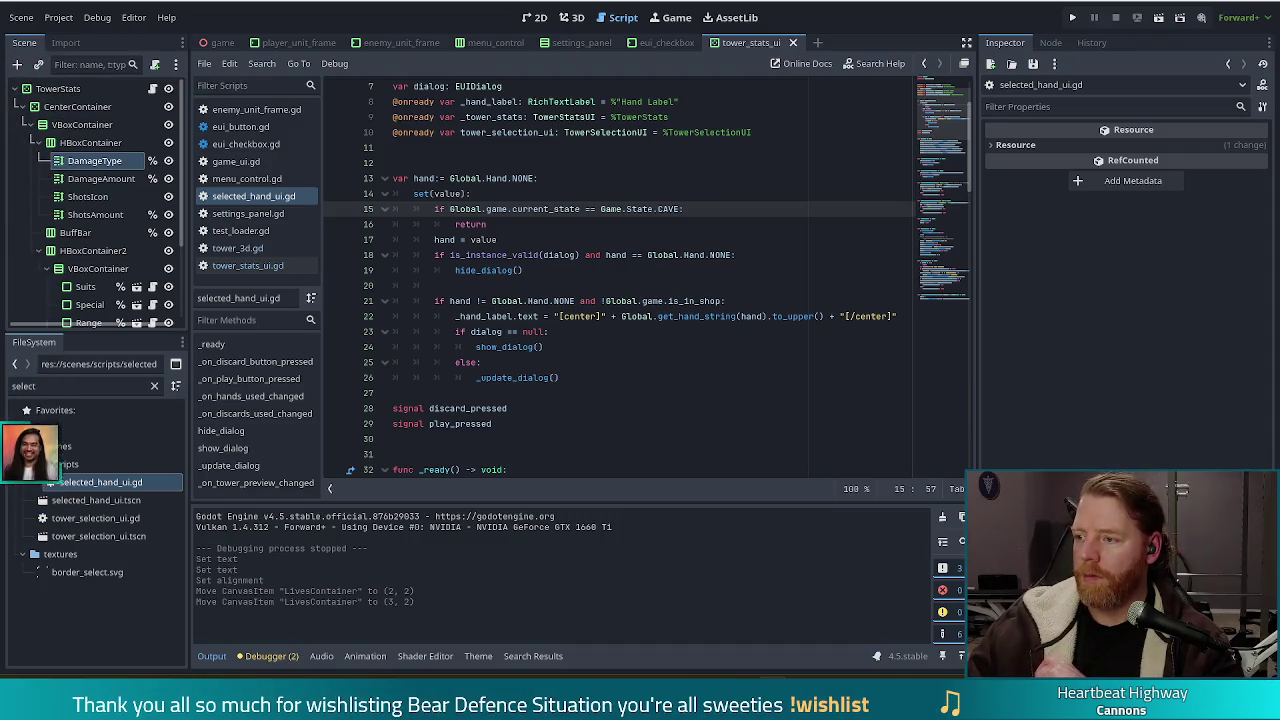
key(Down)
key(Down)
key(Down)
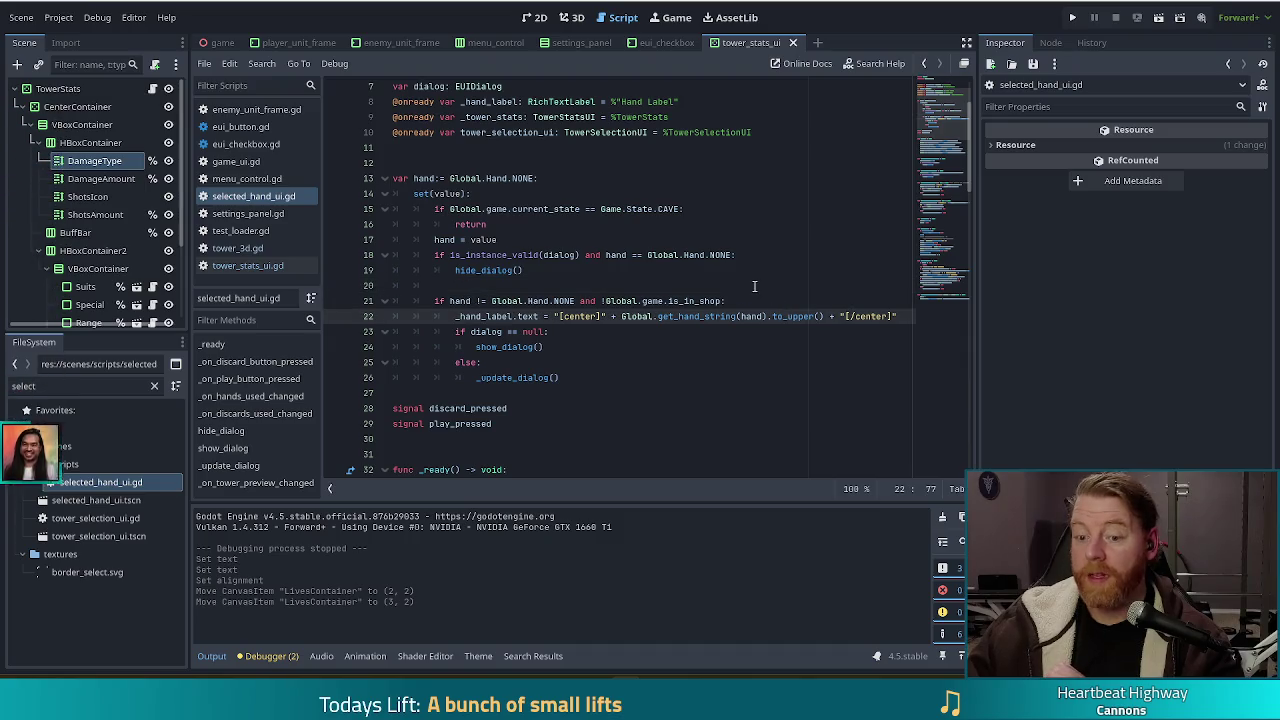
scroll(754, 280, down, 3)
Search the script for 'update_stat'.
click(601, 280)
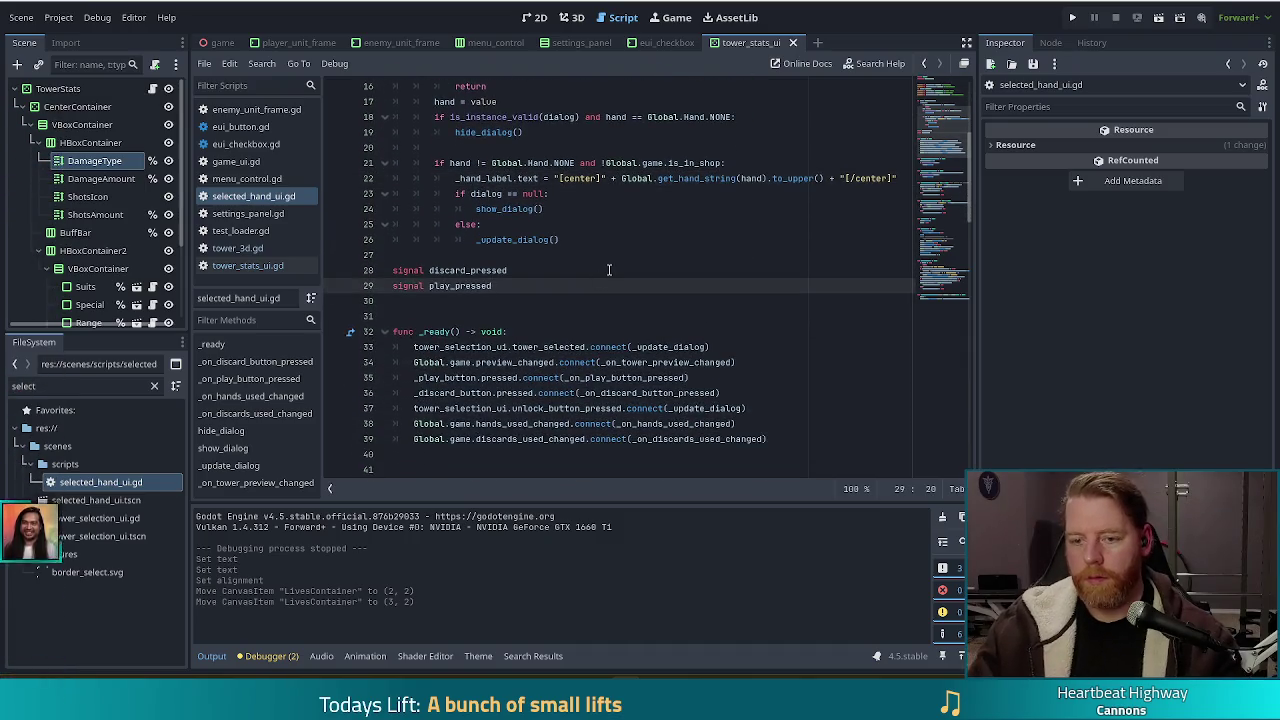
key(ctrl+f)
text(update_stat)
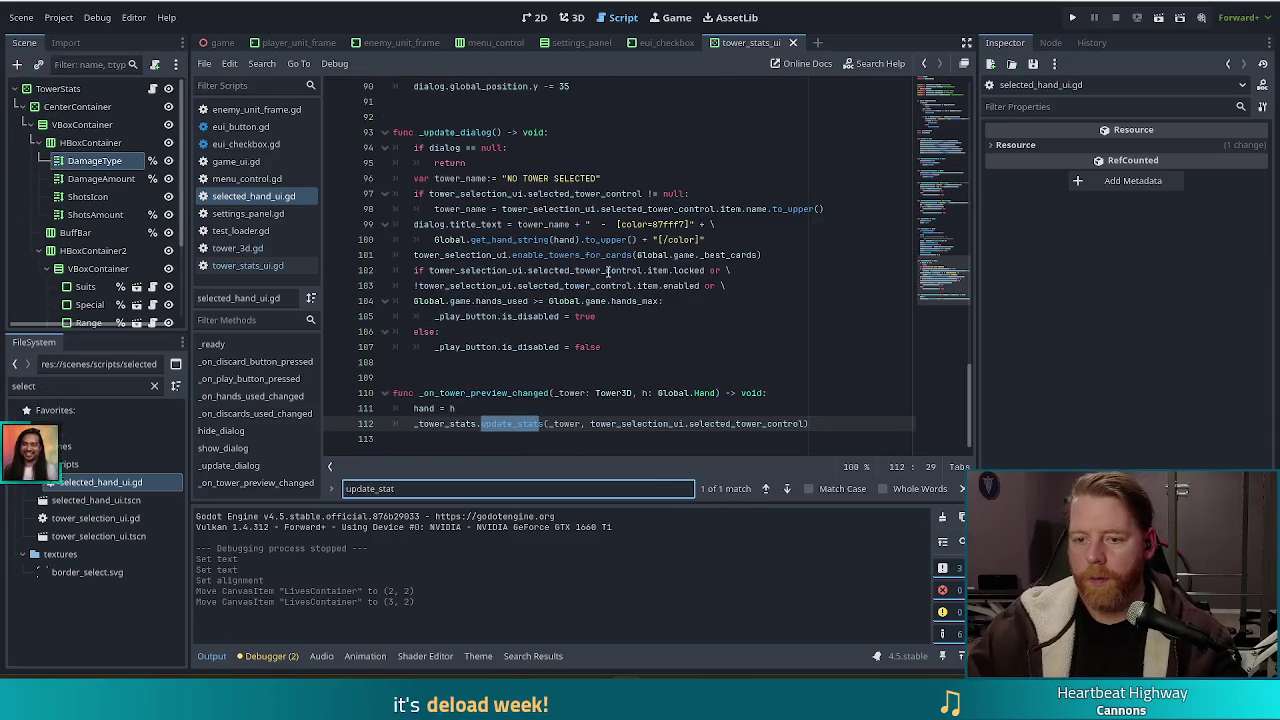
click(620, 405)
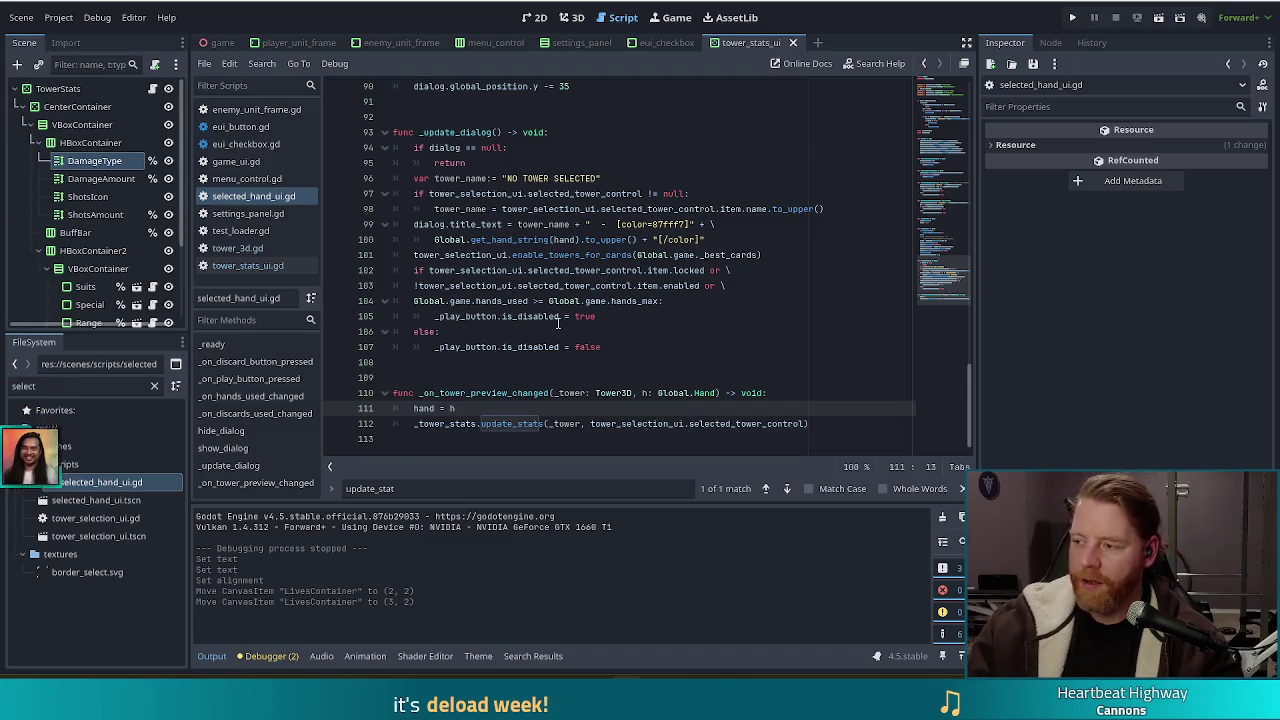
click(825, 424)
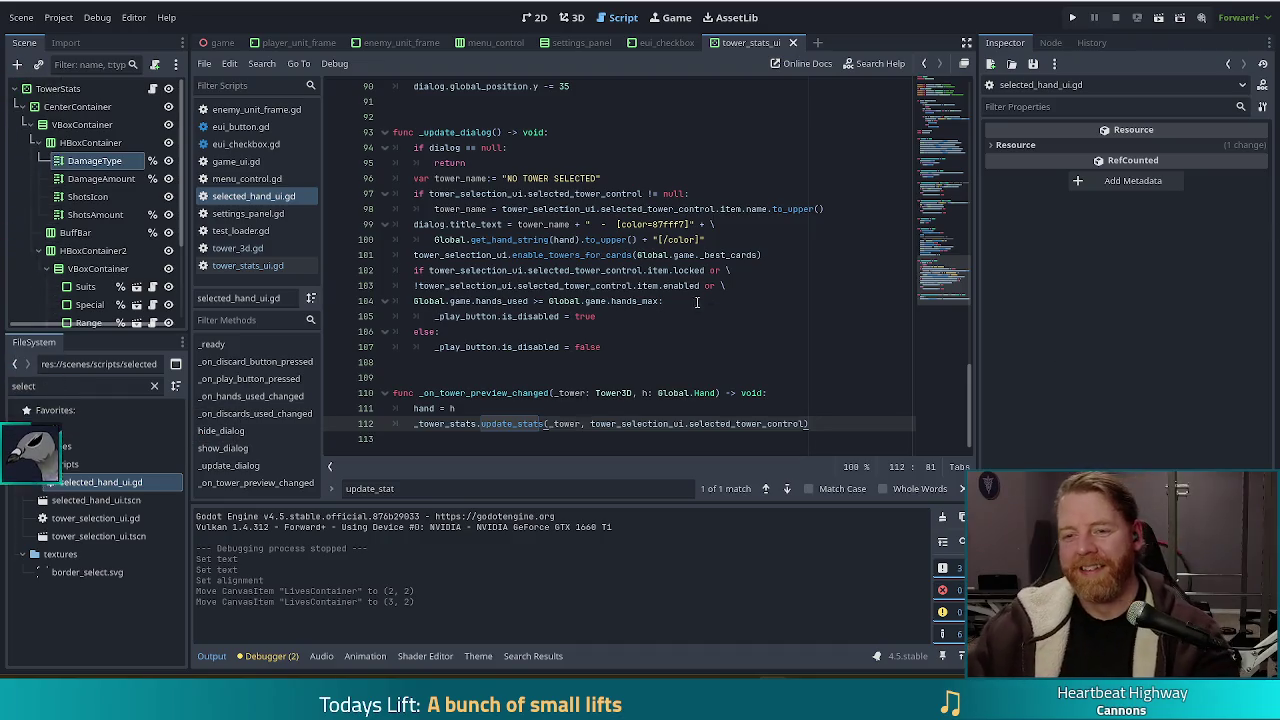
click(694, 272)
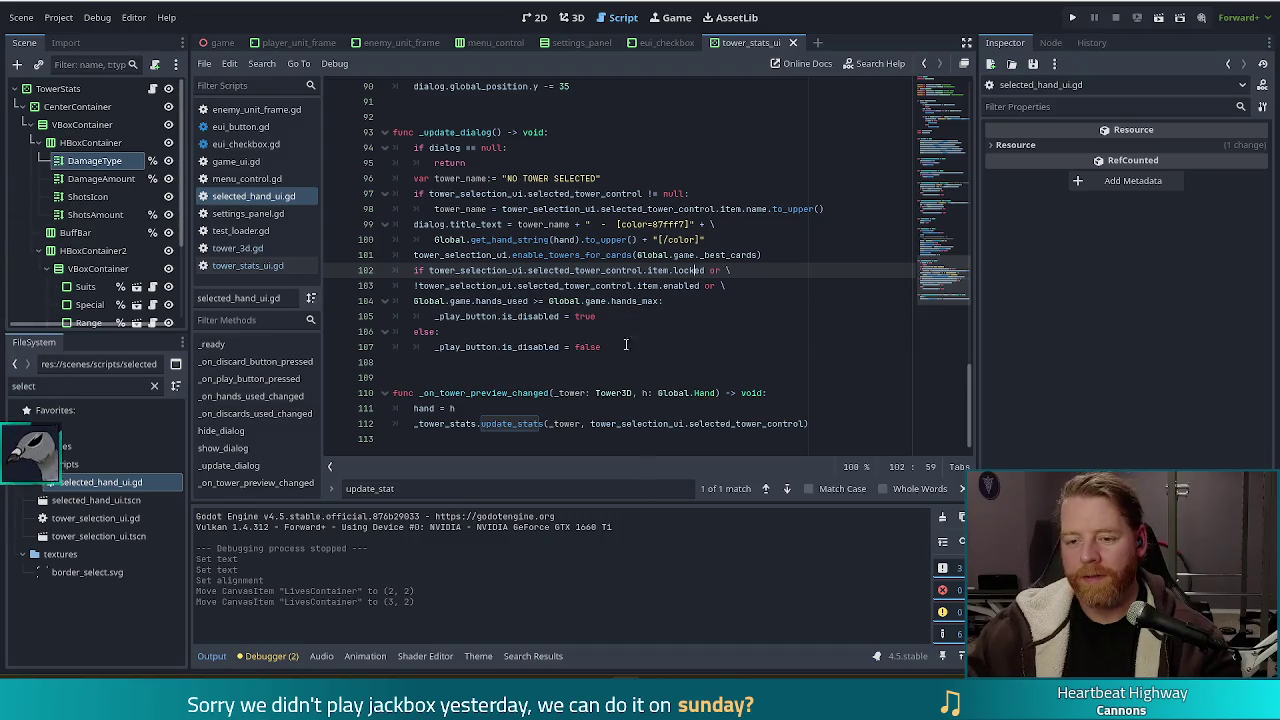
click(630, 318)
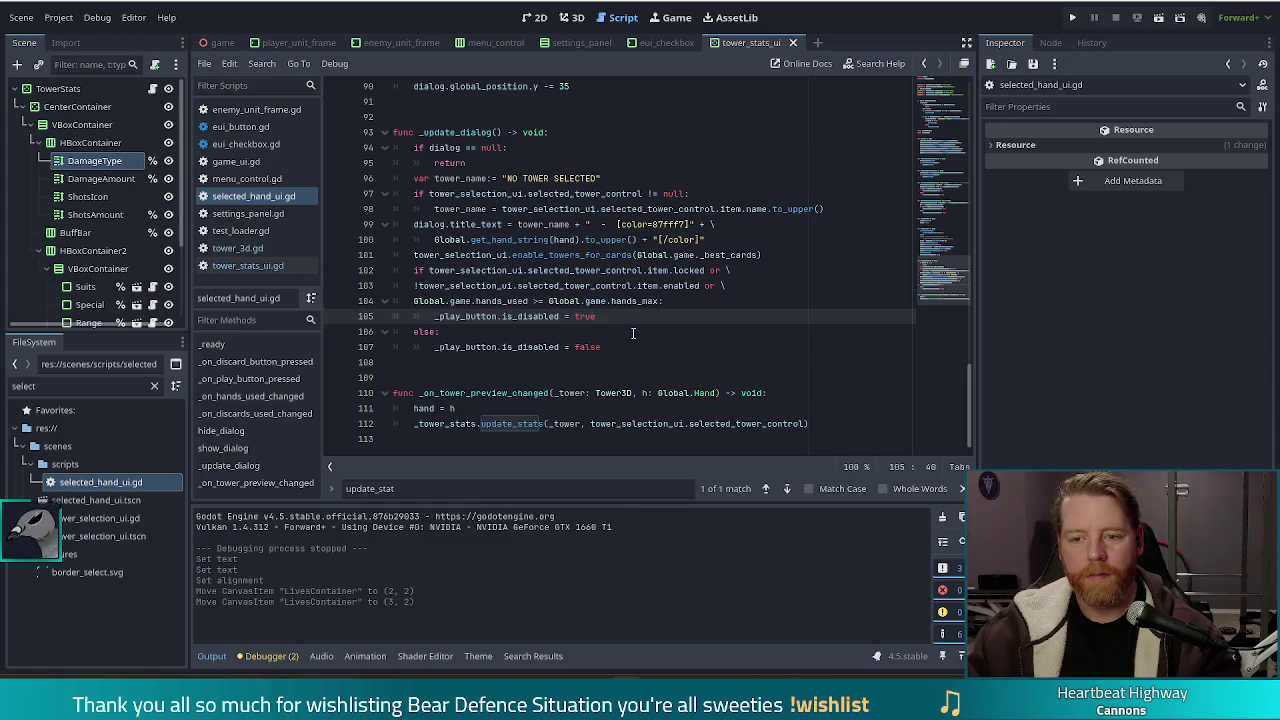
click(682, 423)
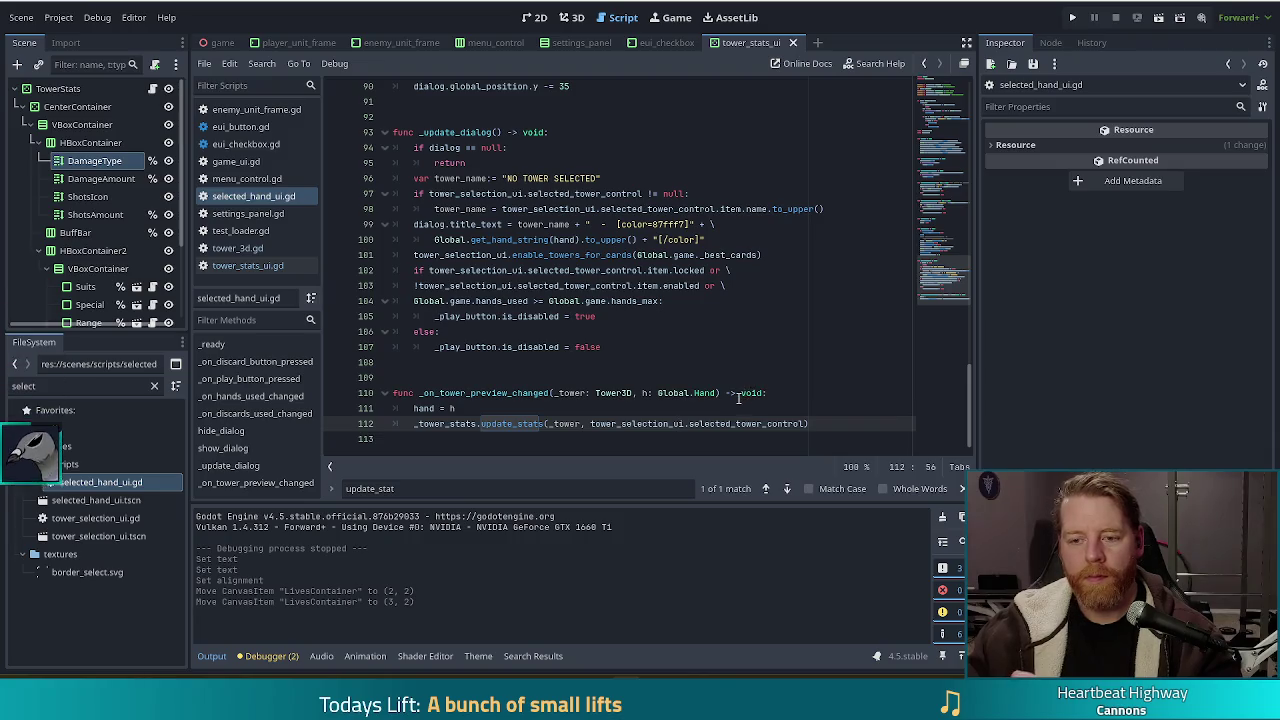
click(591, 392)
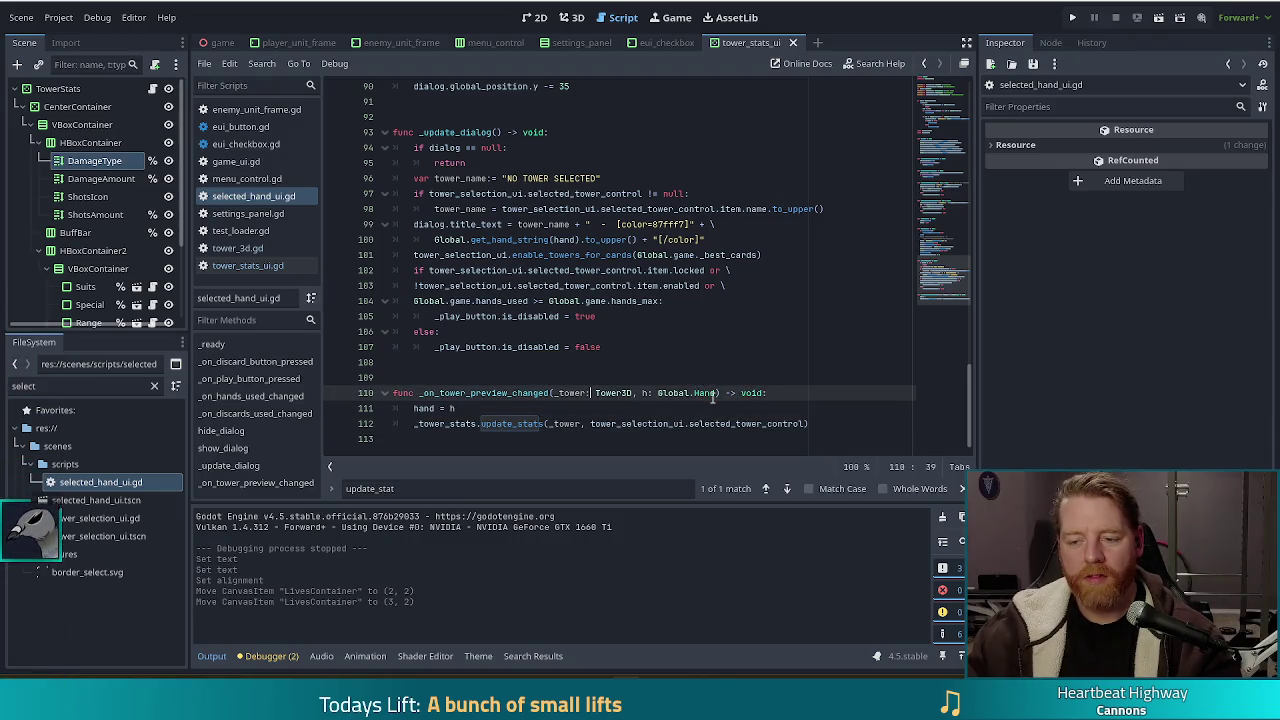
mouse_move(716, 393)
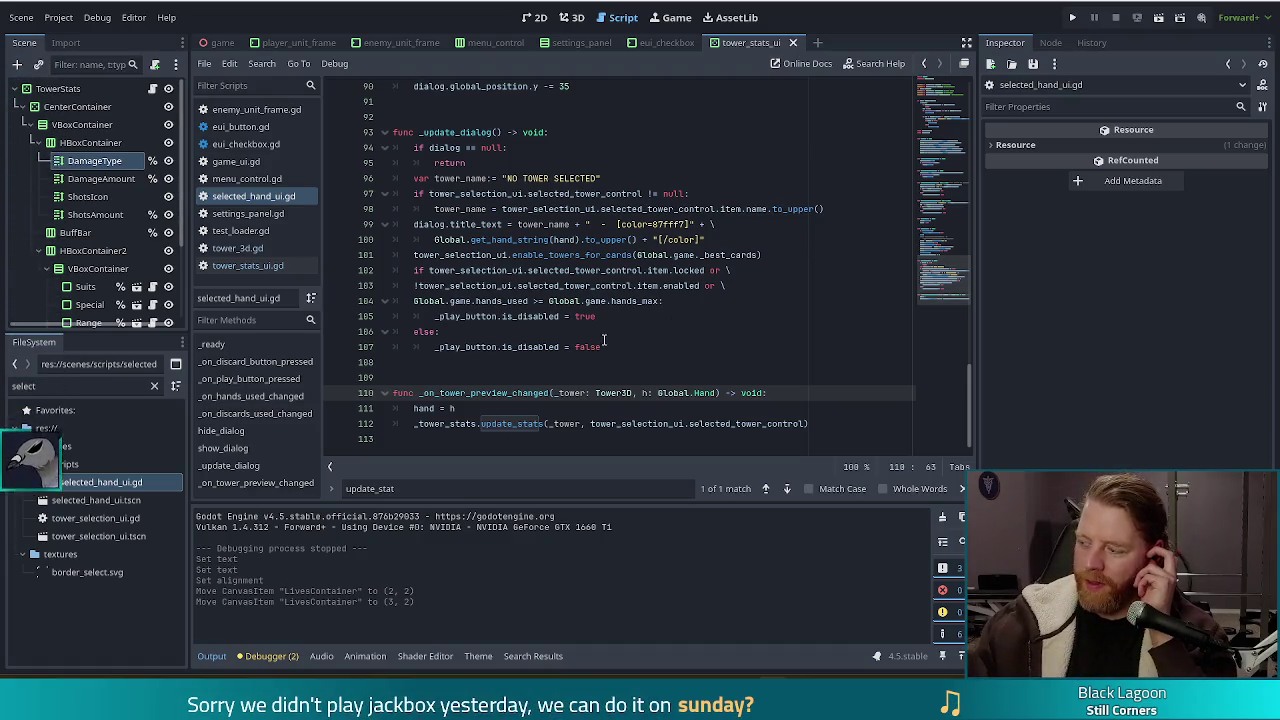
click(689, 424)
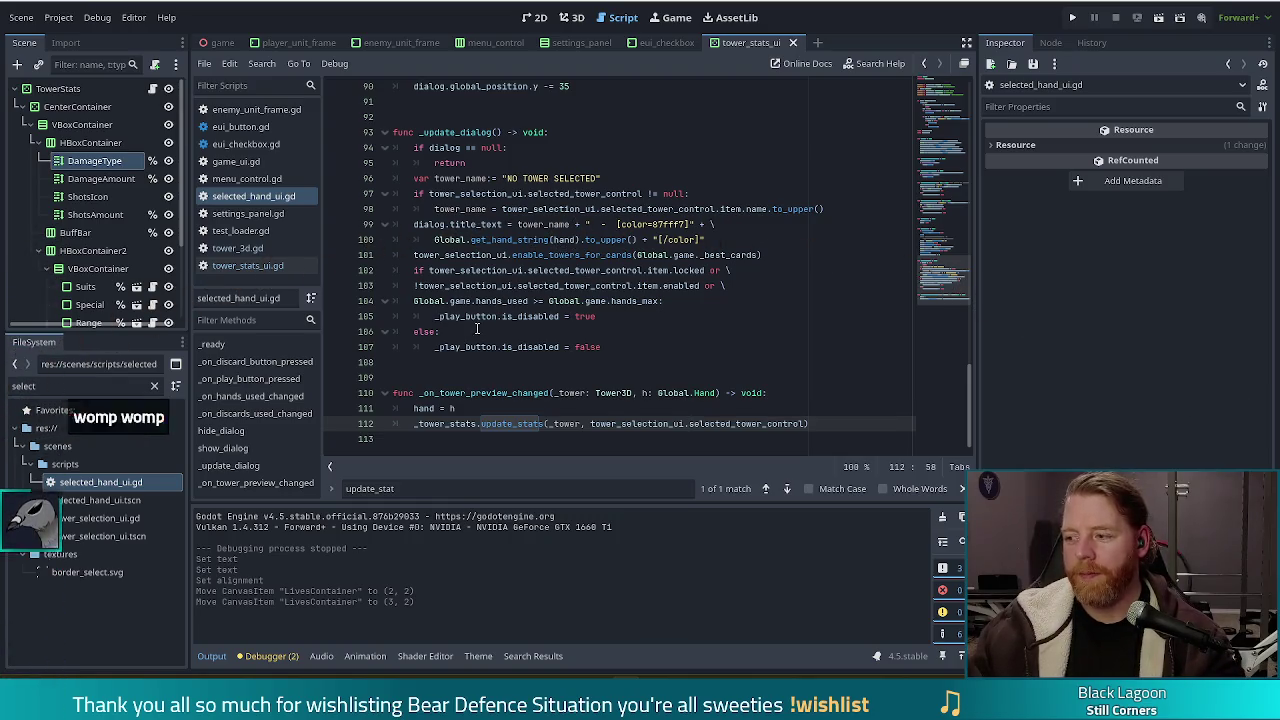
mouse_move(474, 256)
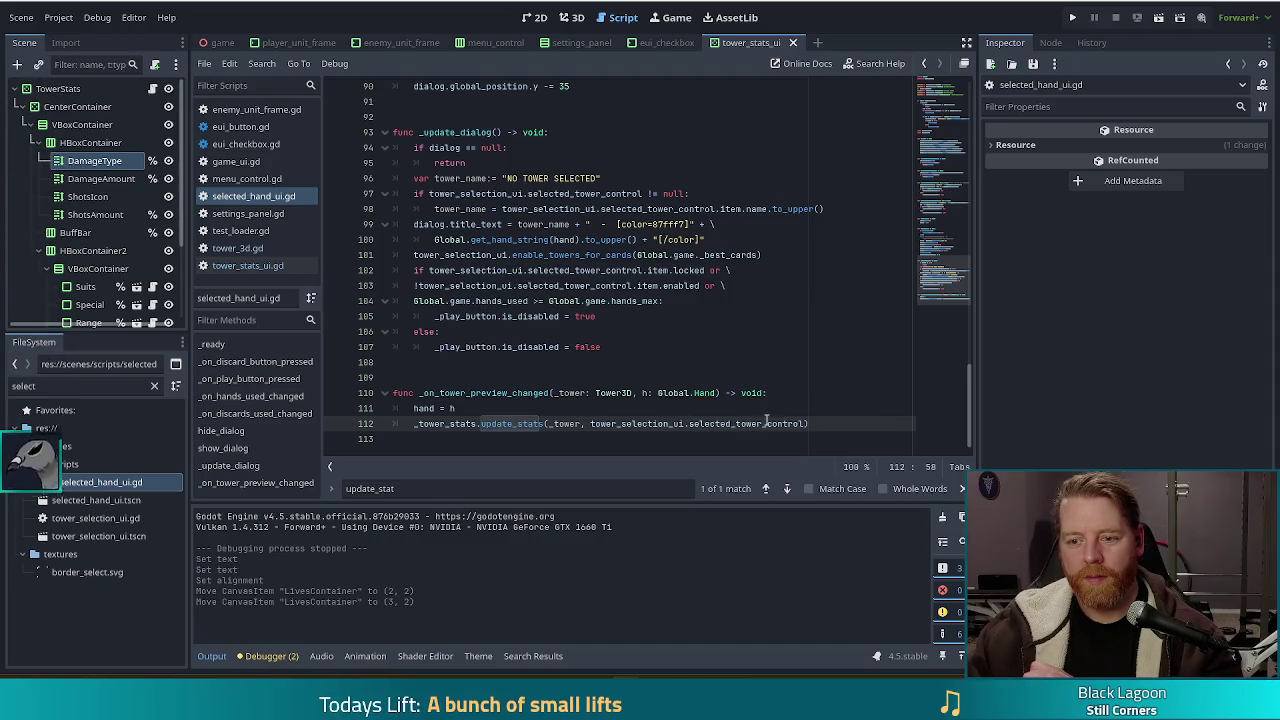
click(684, 392)
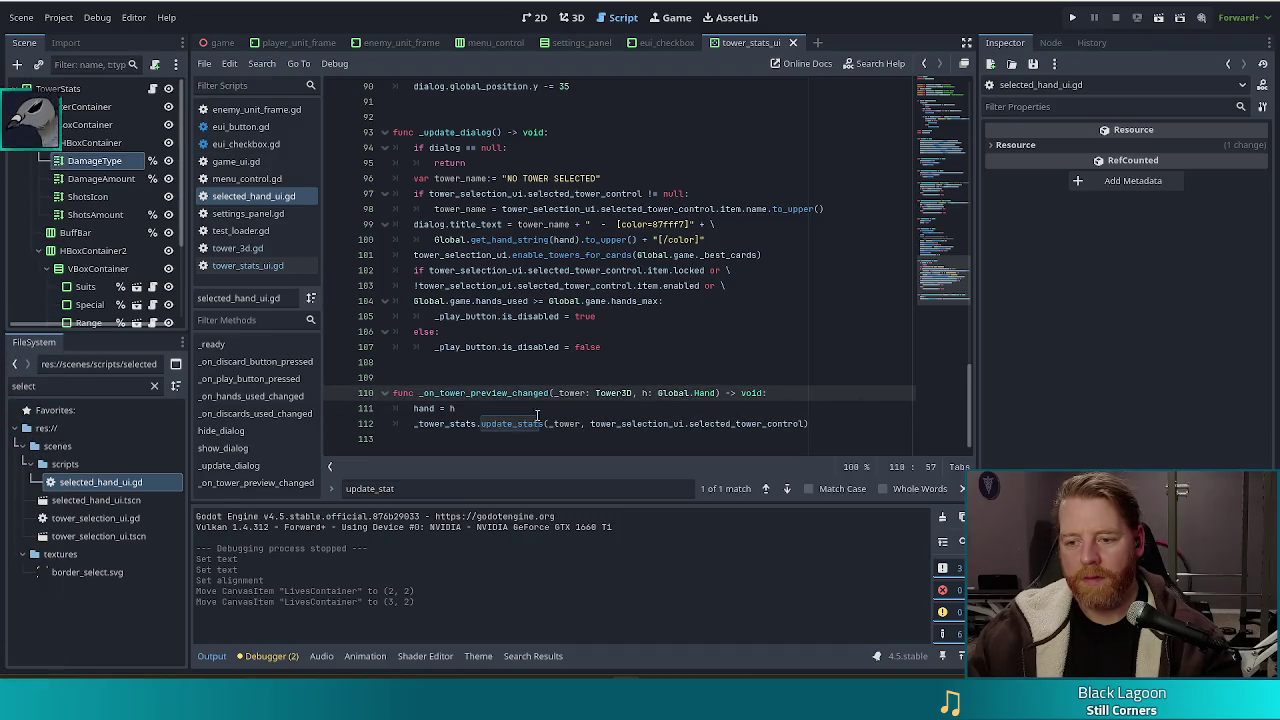
click(680, 411)
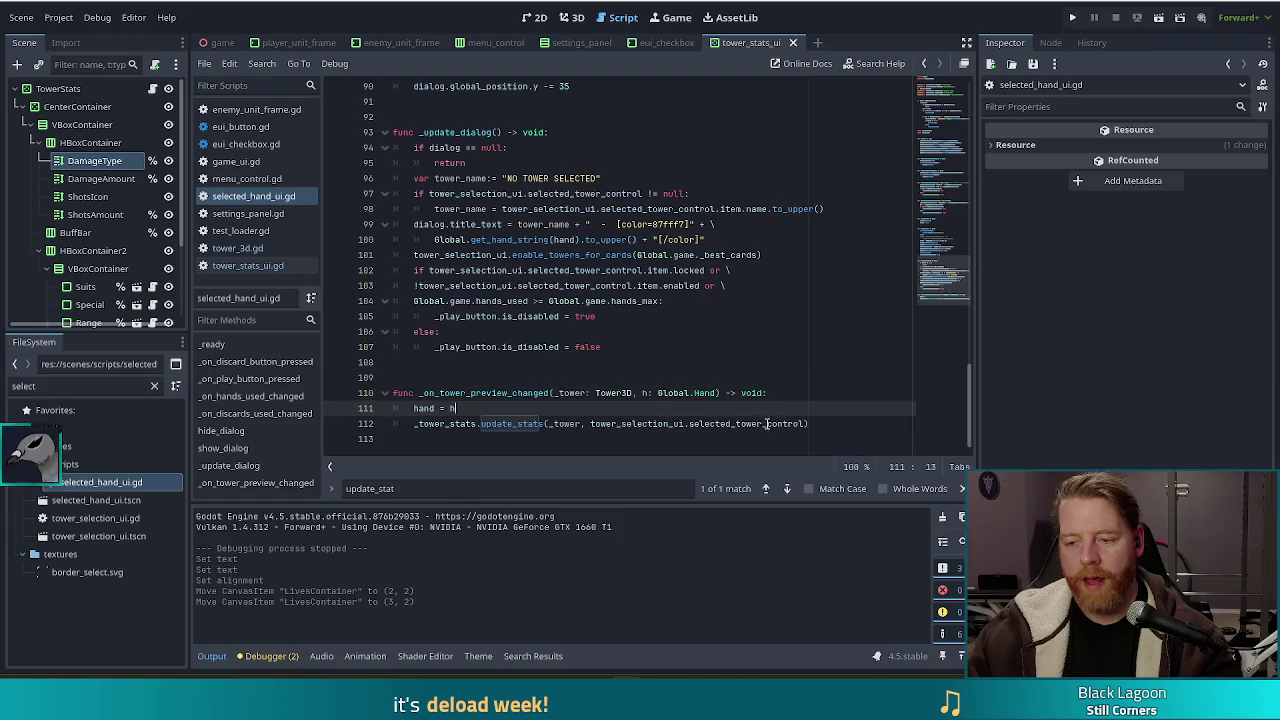
click(767, 424)
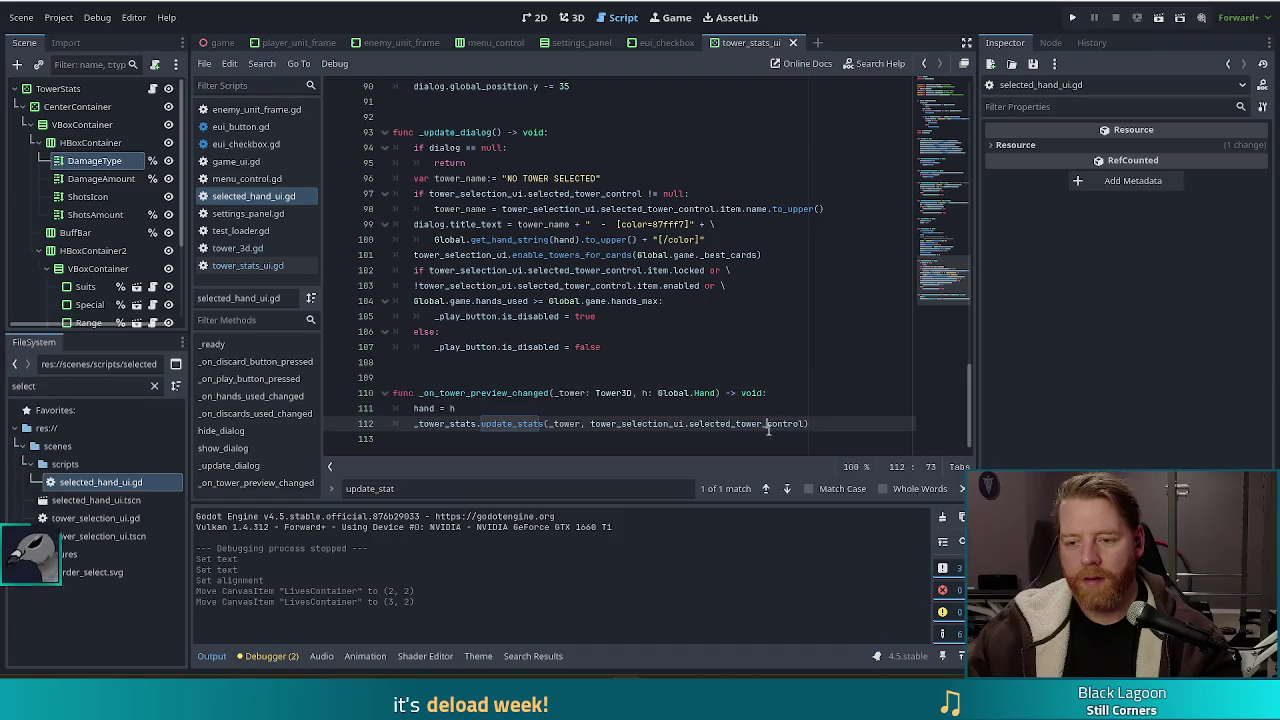
click(590, 393)
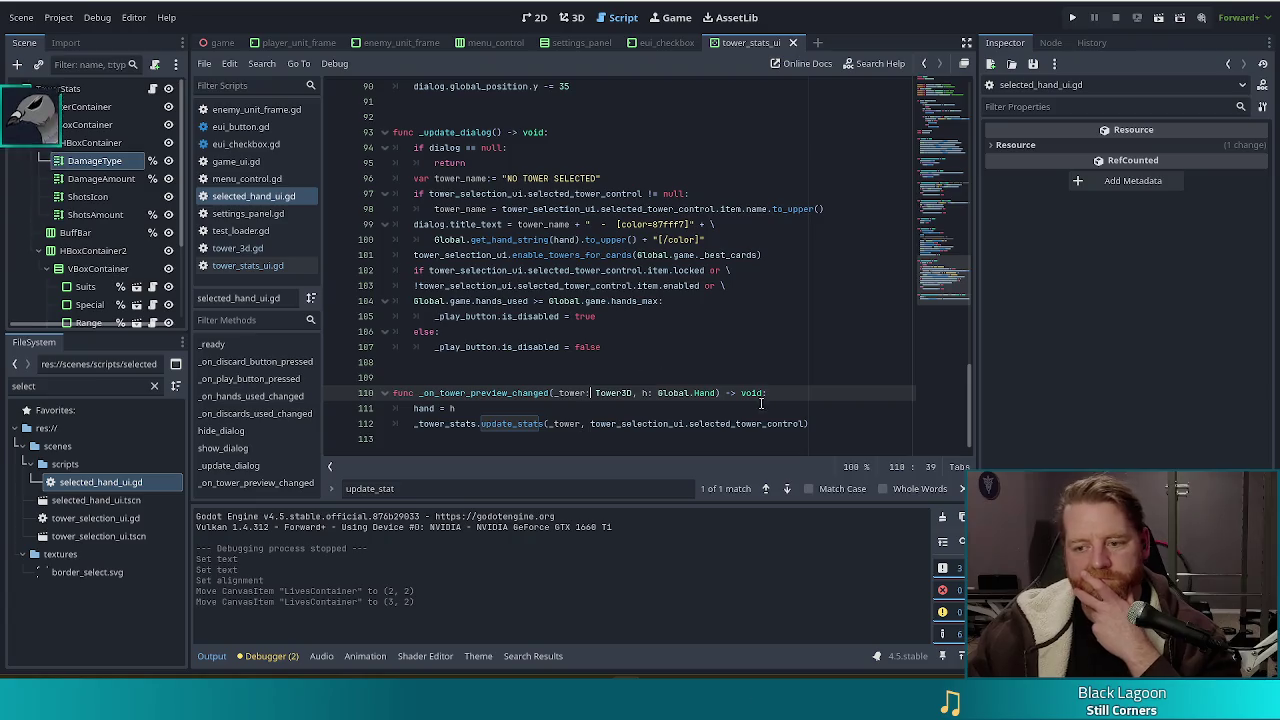
click(836, 420)
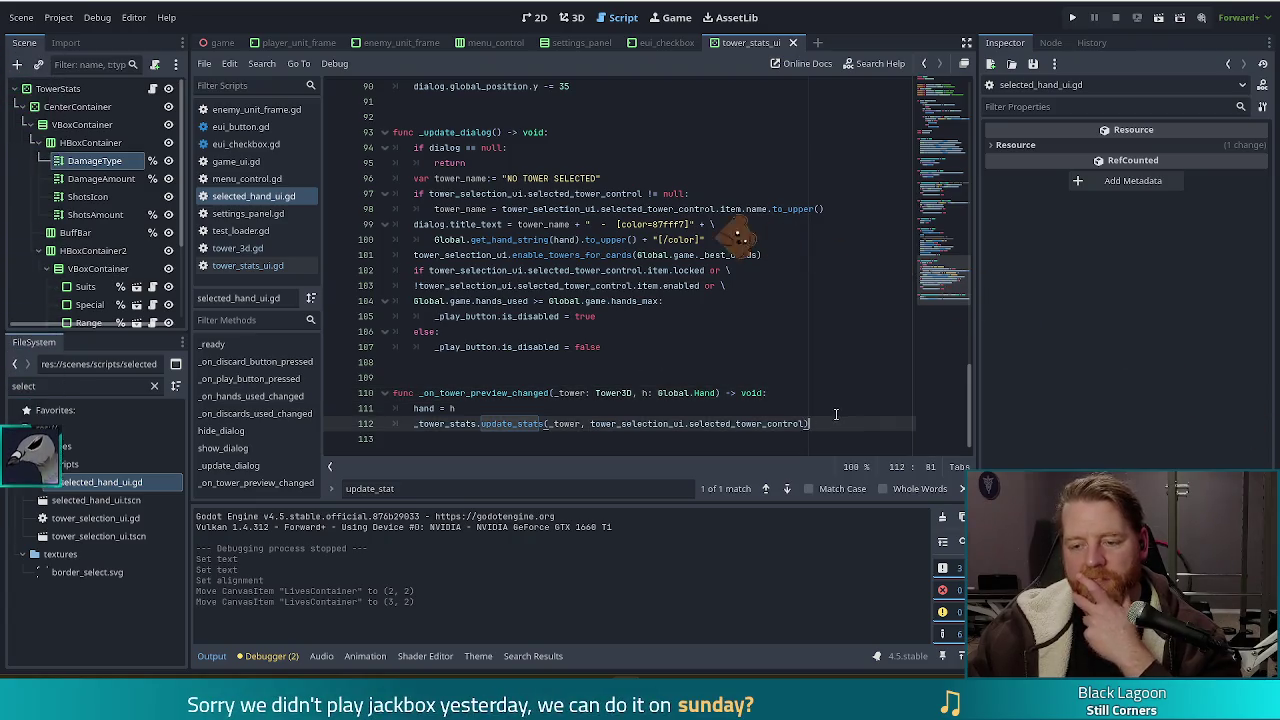
key(Left)
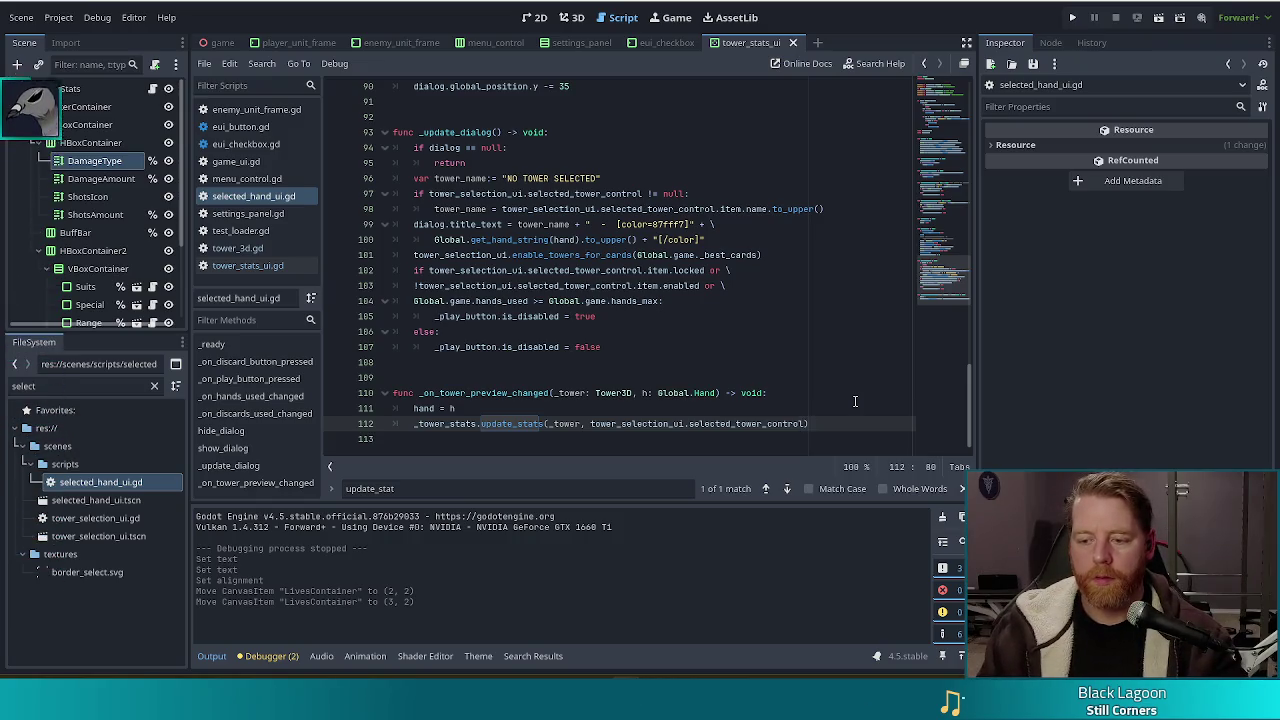
text(,)
key(Return)
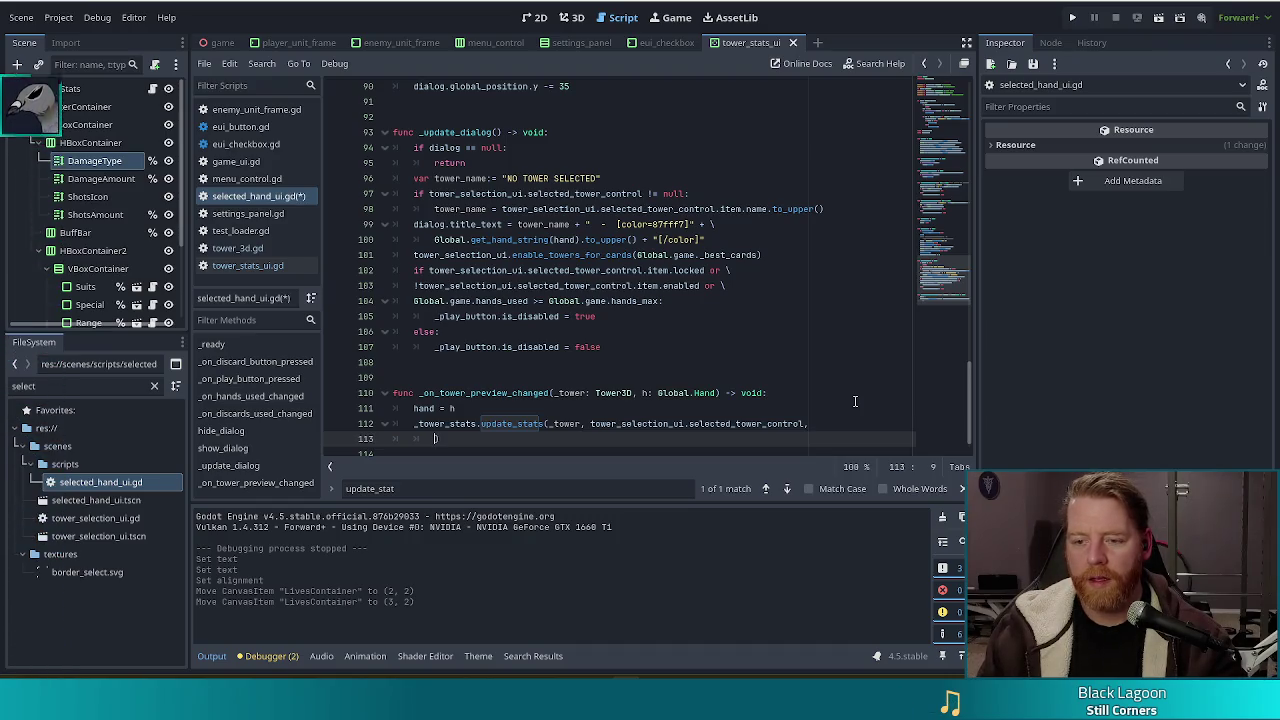
key(BackSpace)
key(BackSpace)
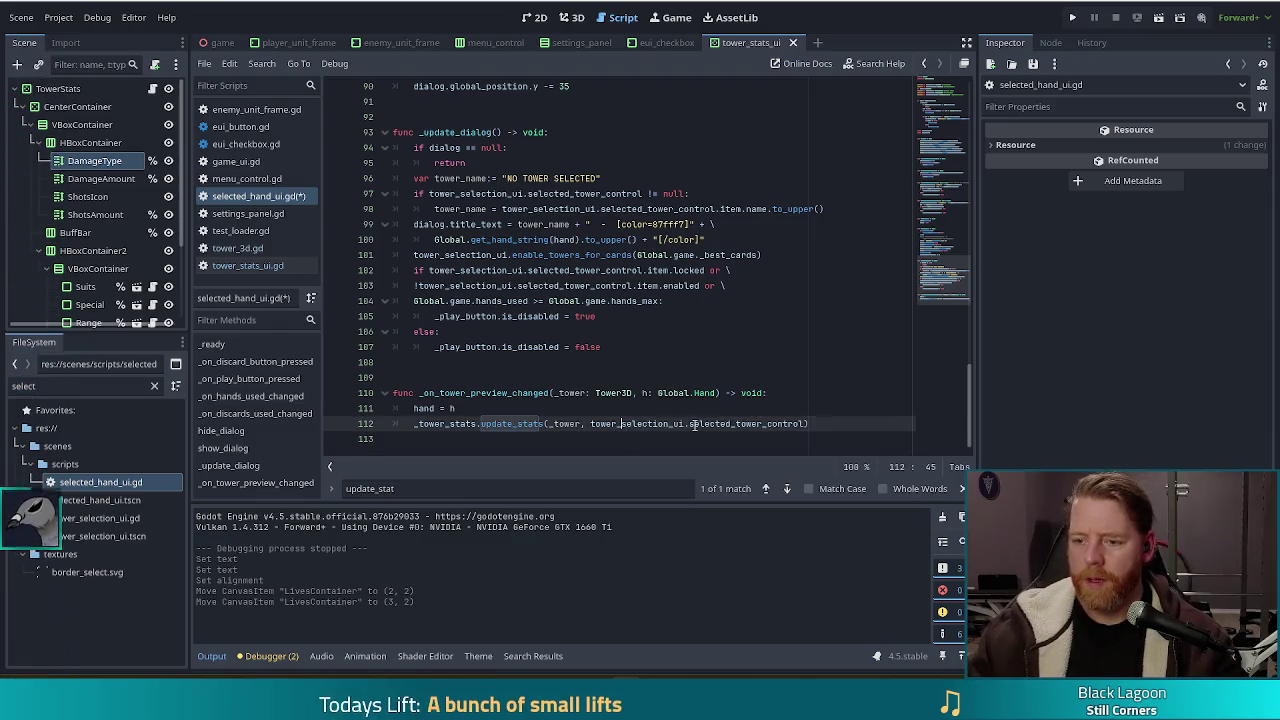
key(ctrl+s)
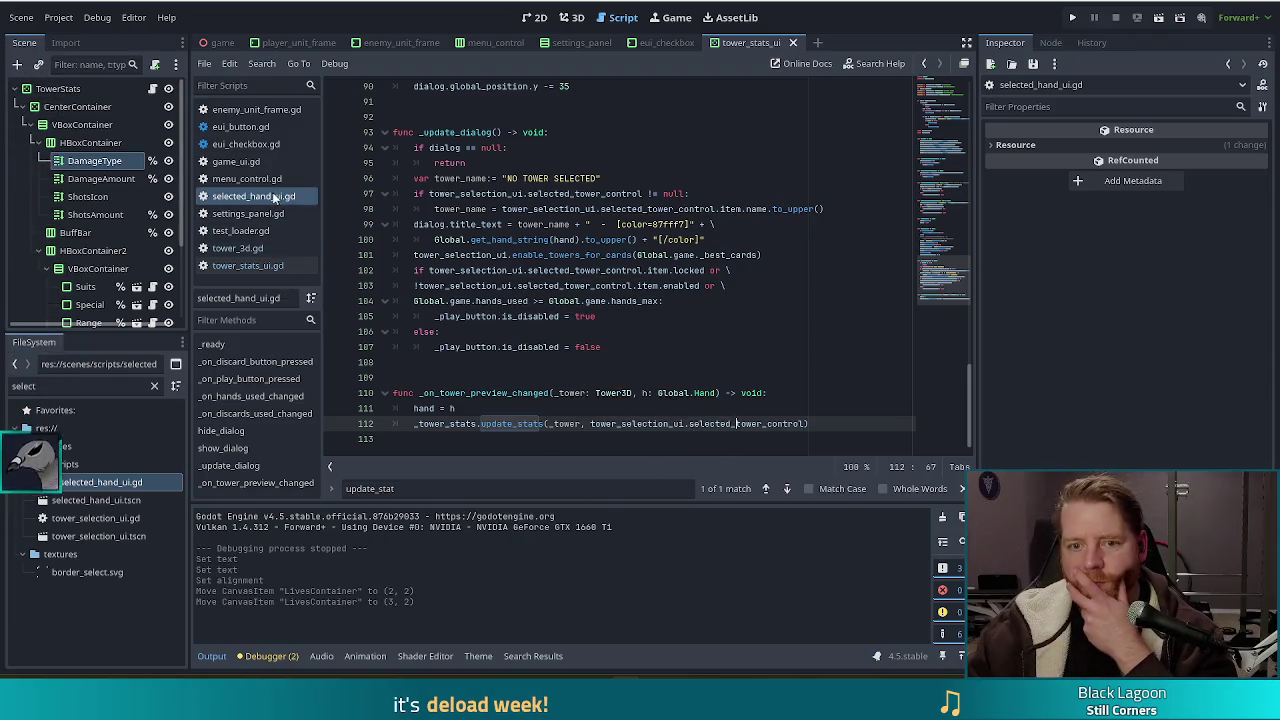
drag(831, 424, 830, 385)
click(797, 424)
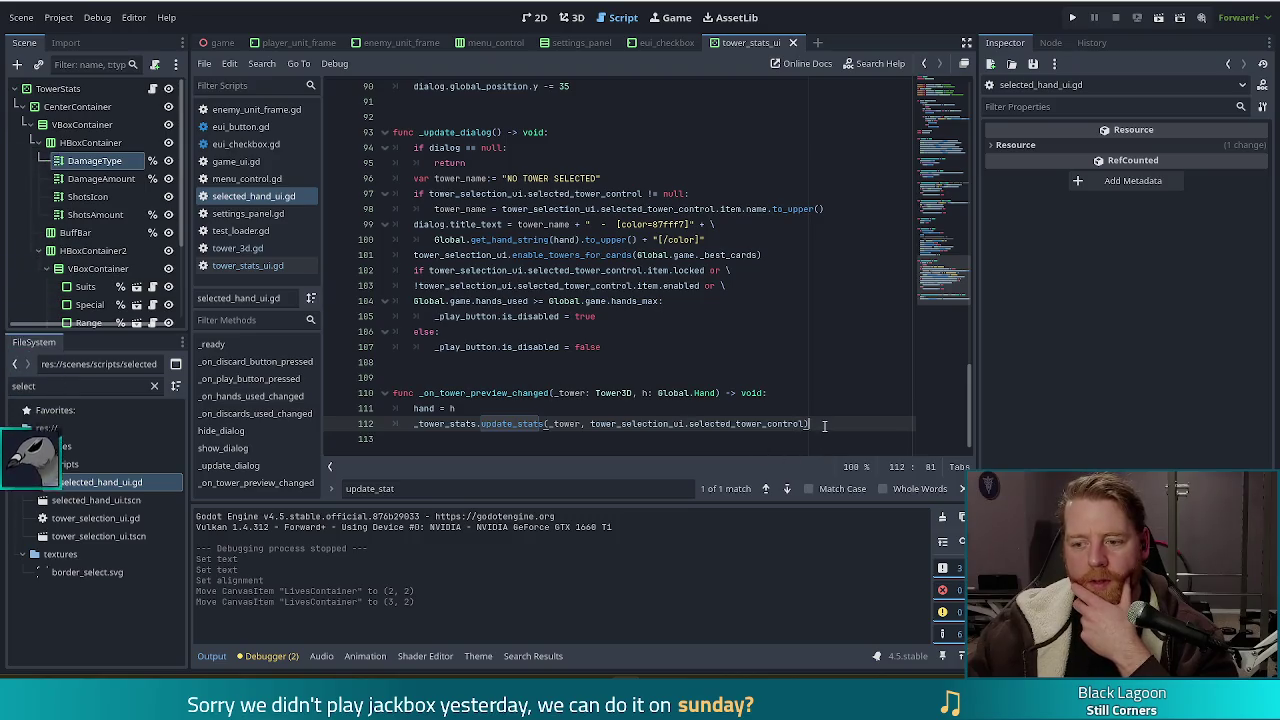
click(238, 266)
scroll(676, 366, up, 3)
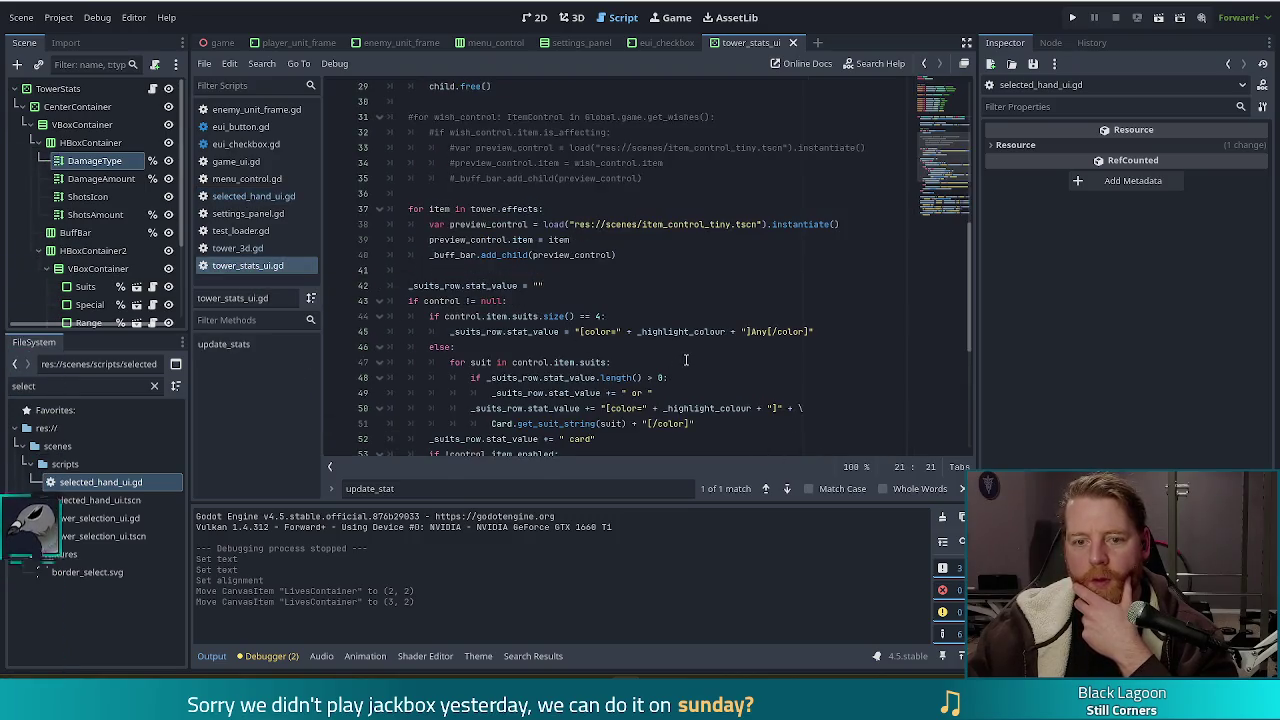
scroll(686, 360, up, 2)
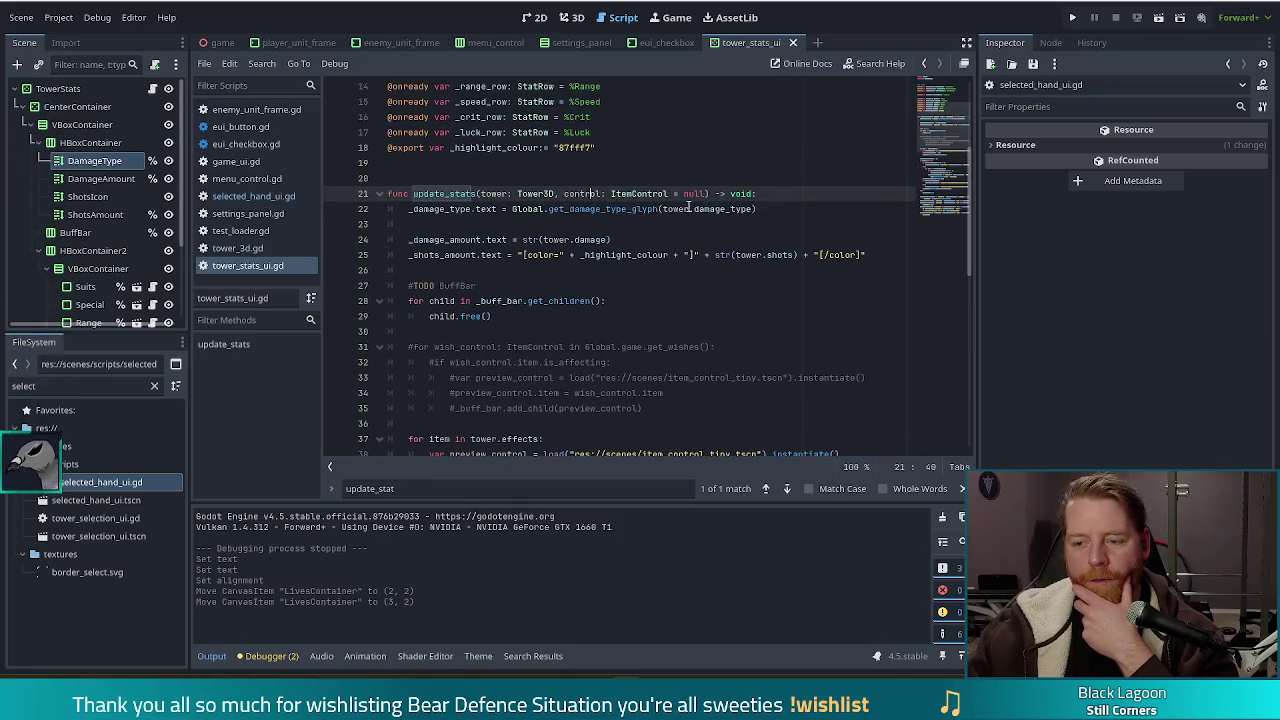
key(ctrl+d)
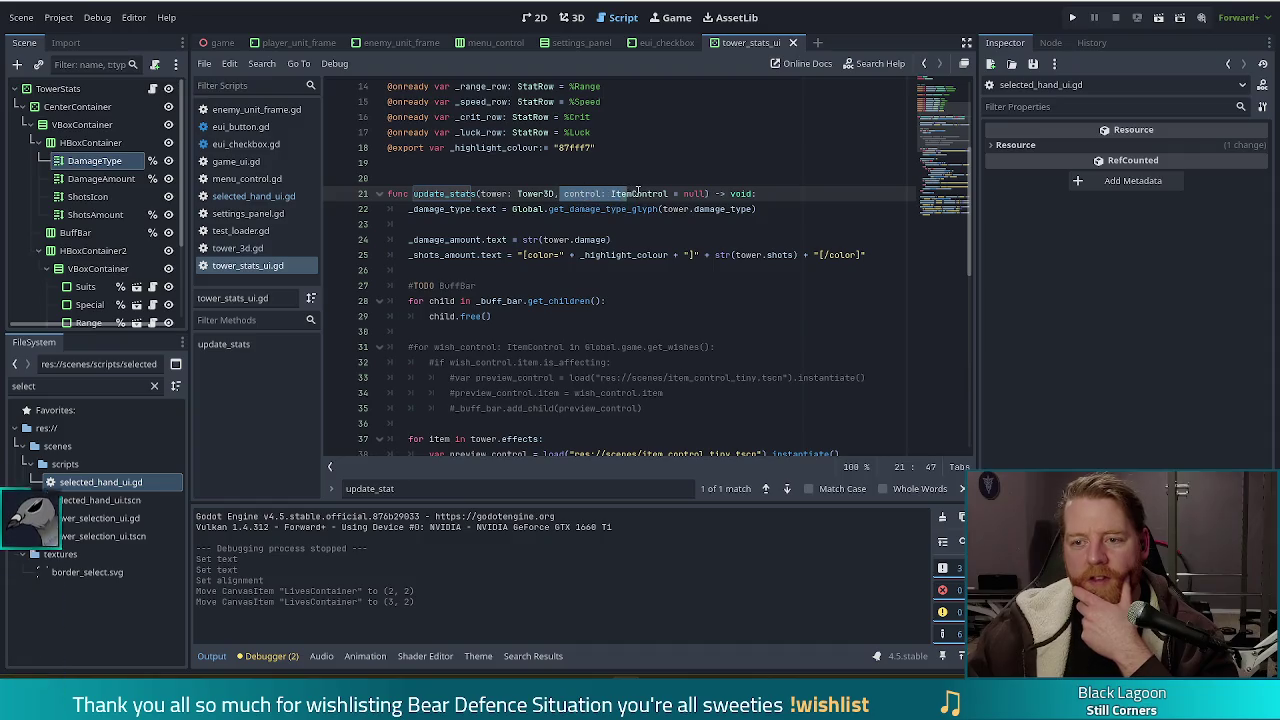
click(637, 193)
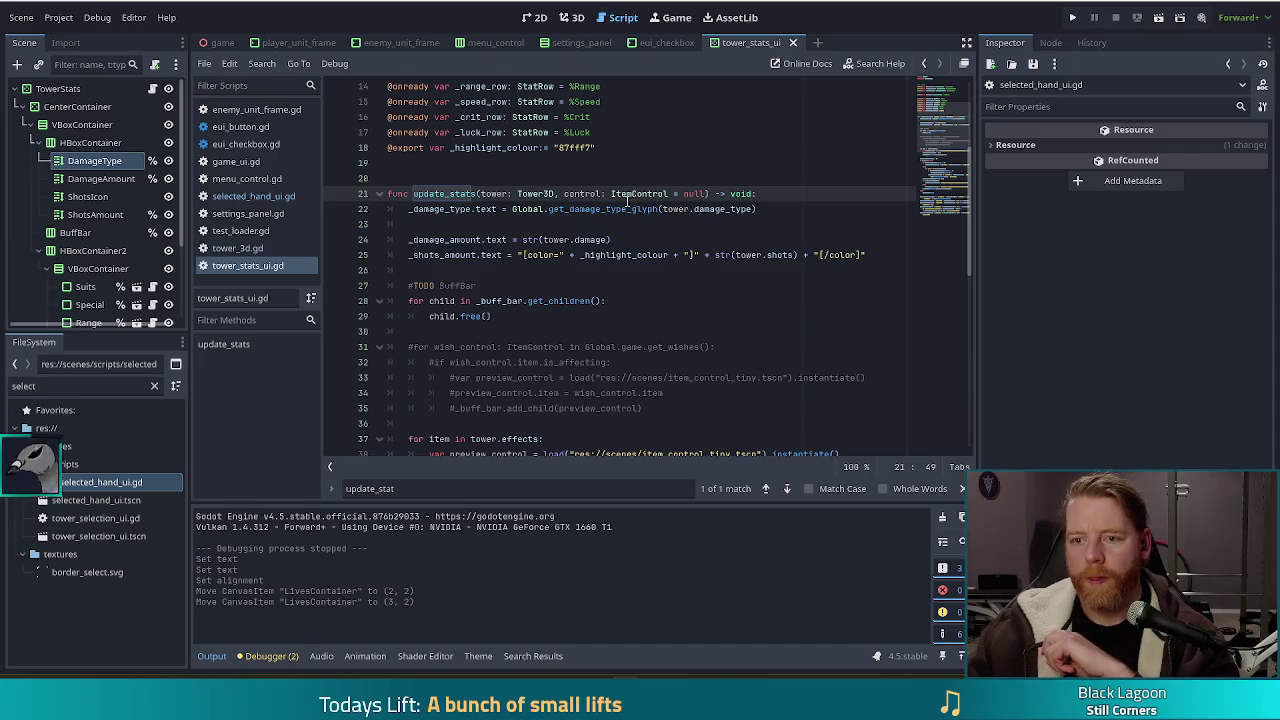
scroll(615, 196, down, 2)
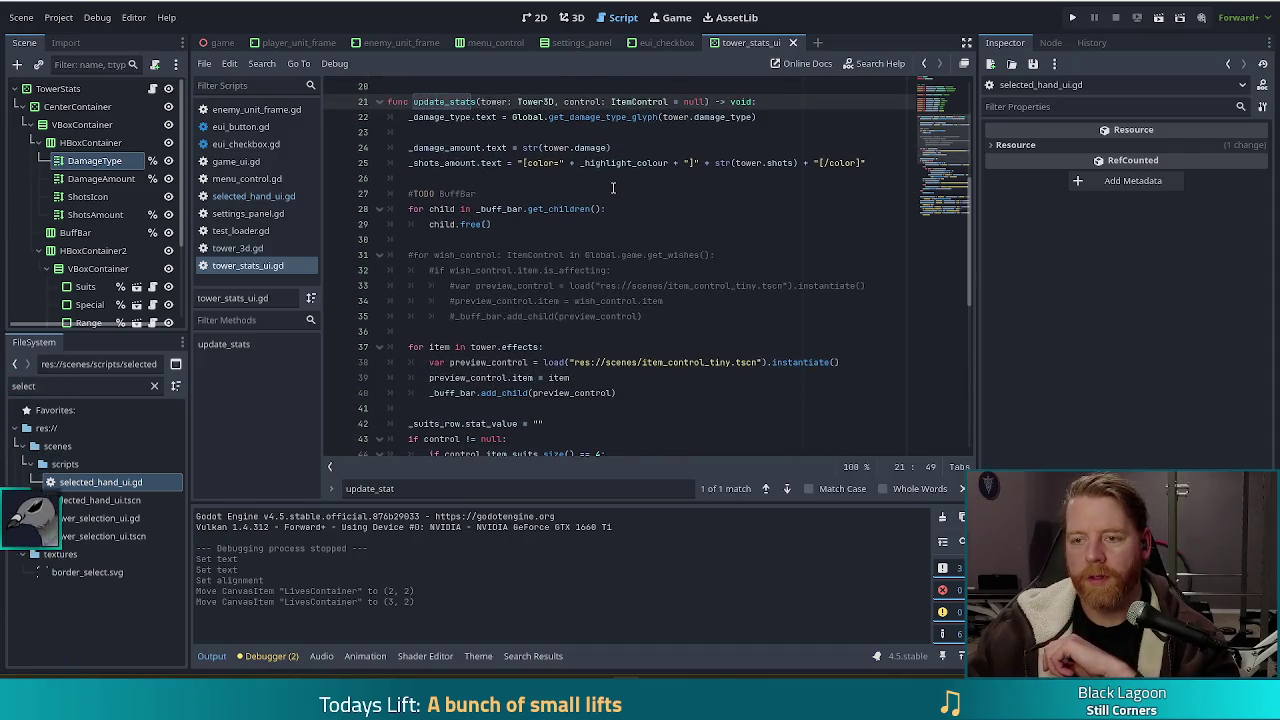
scroll(611, 185, down, 3)
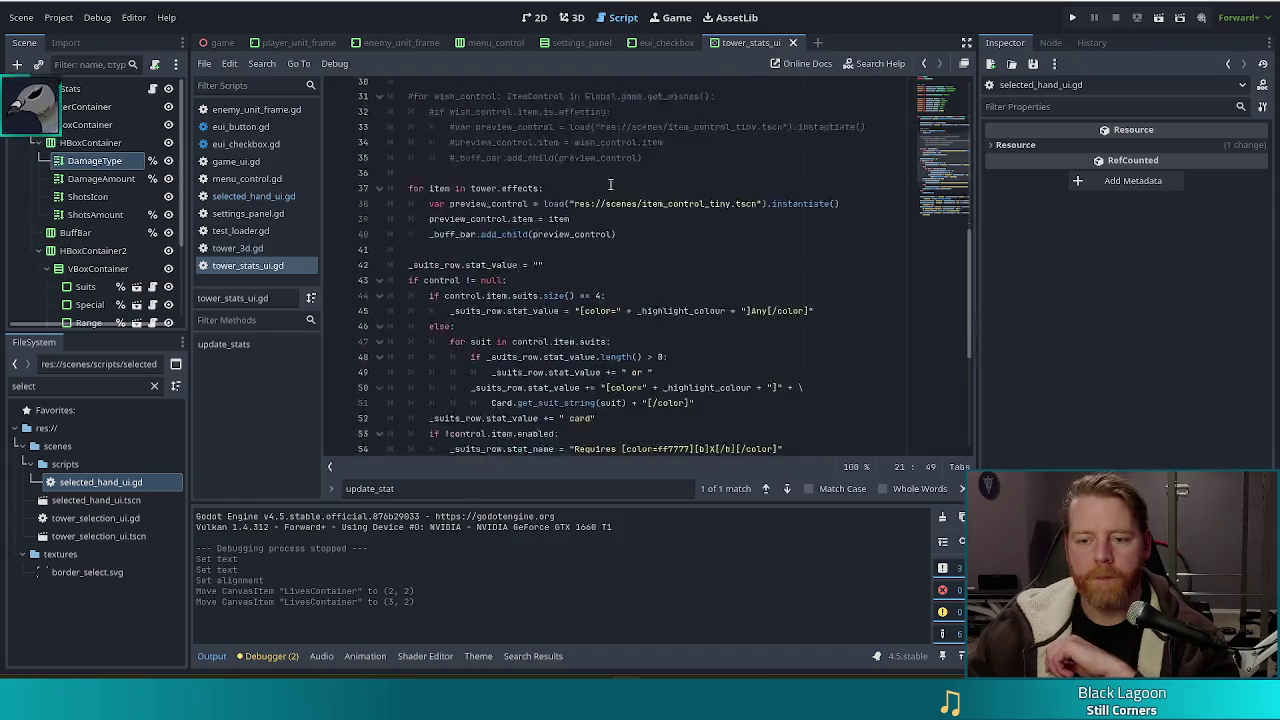
scroll(610, 185, down, 5)
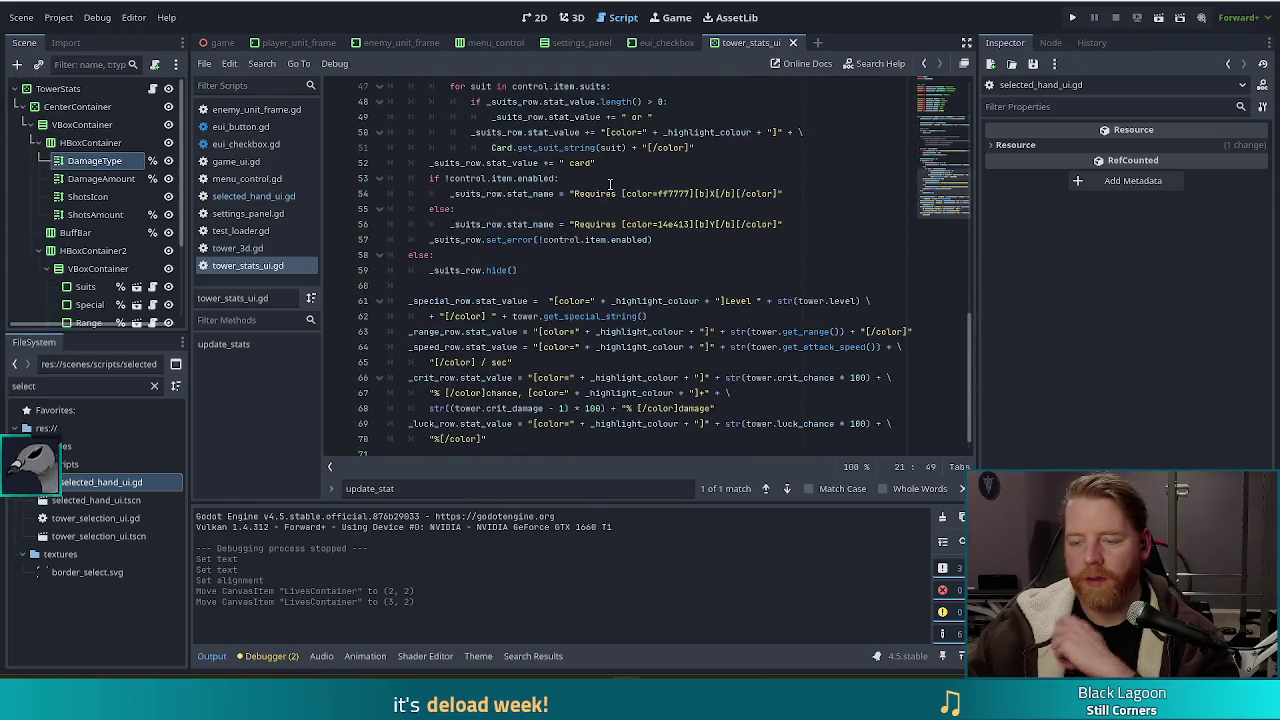
scroll(609, 184, up, 1)
scroll(608, 185, up, 4)
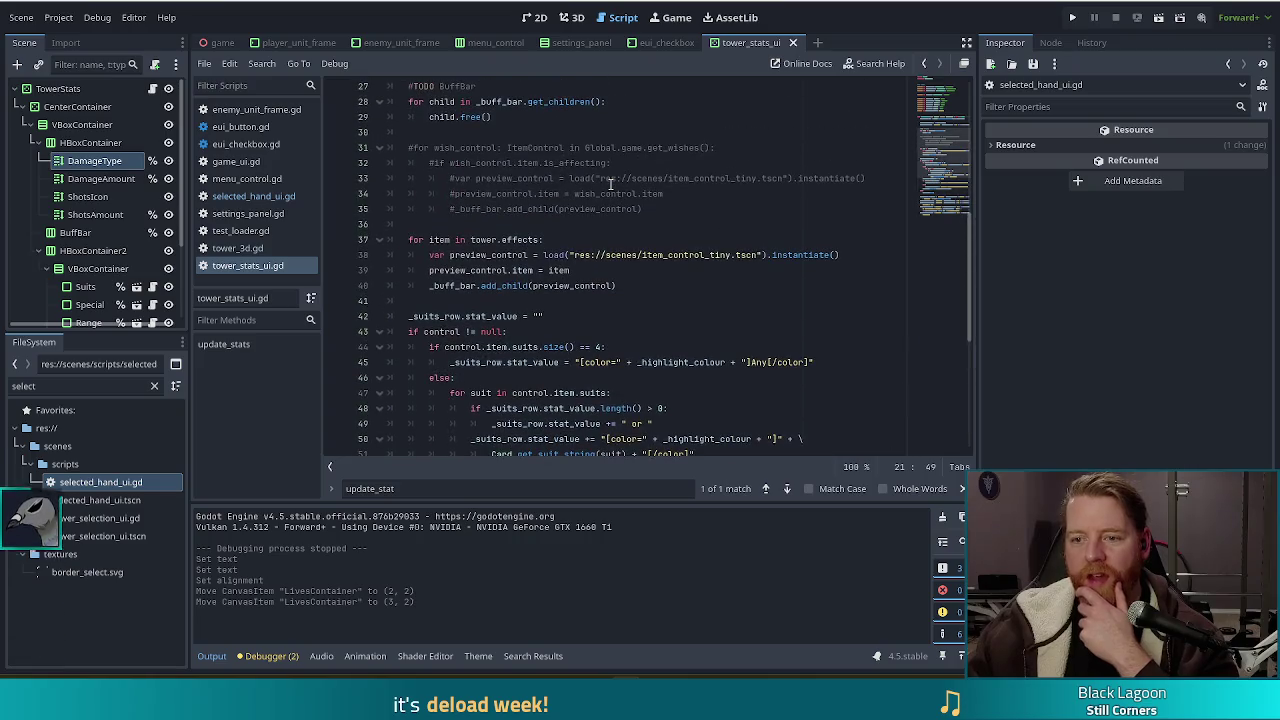
scroll(608, 193, down, 5)
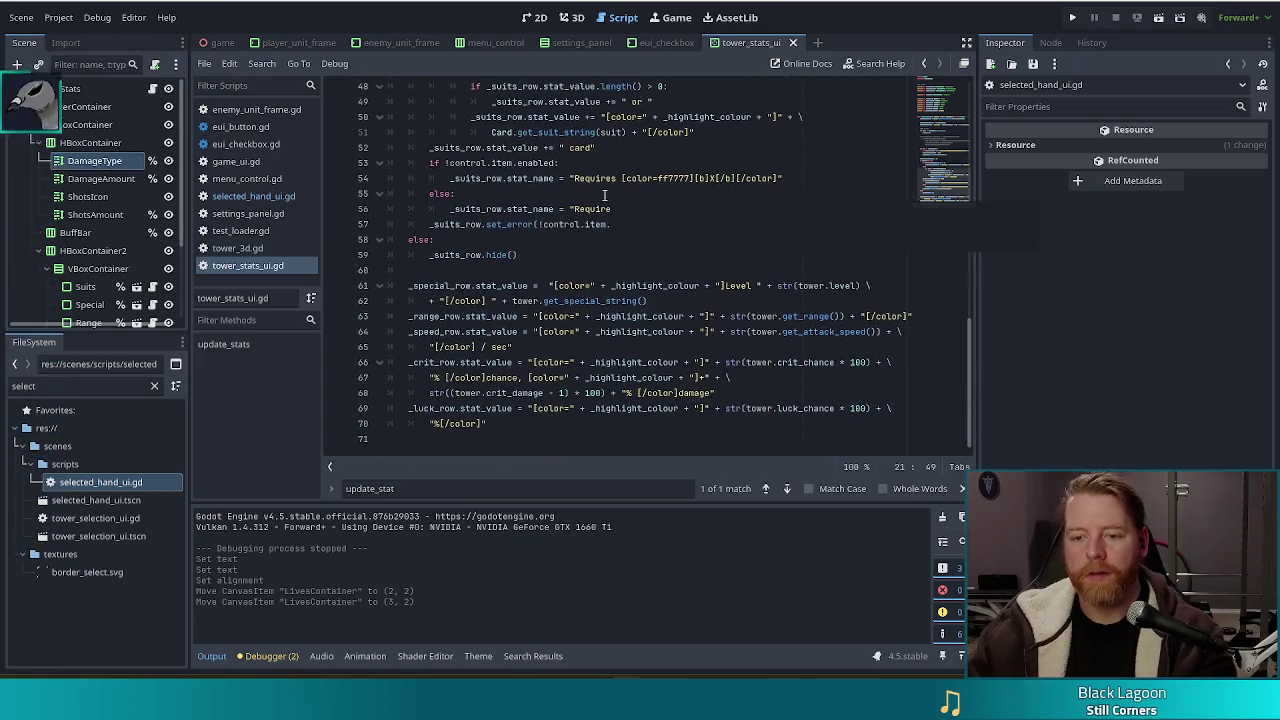
click(546, 285)
click(694, 297)
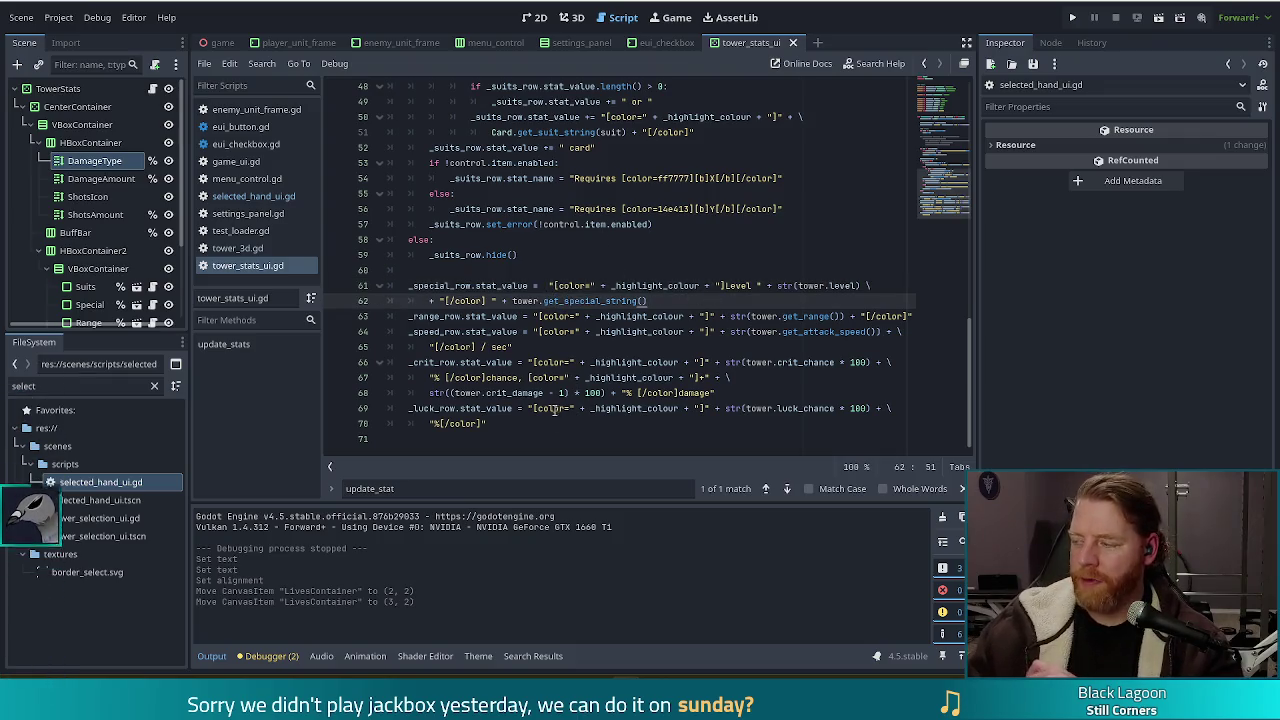
click(550, 300)
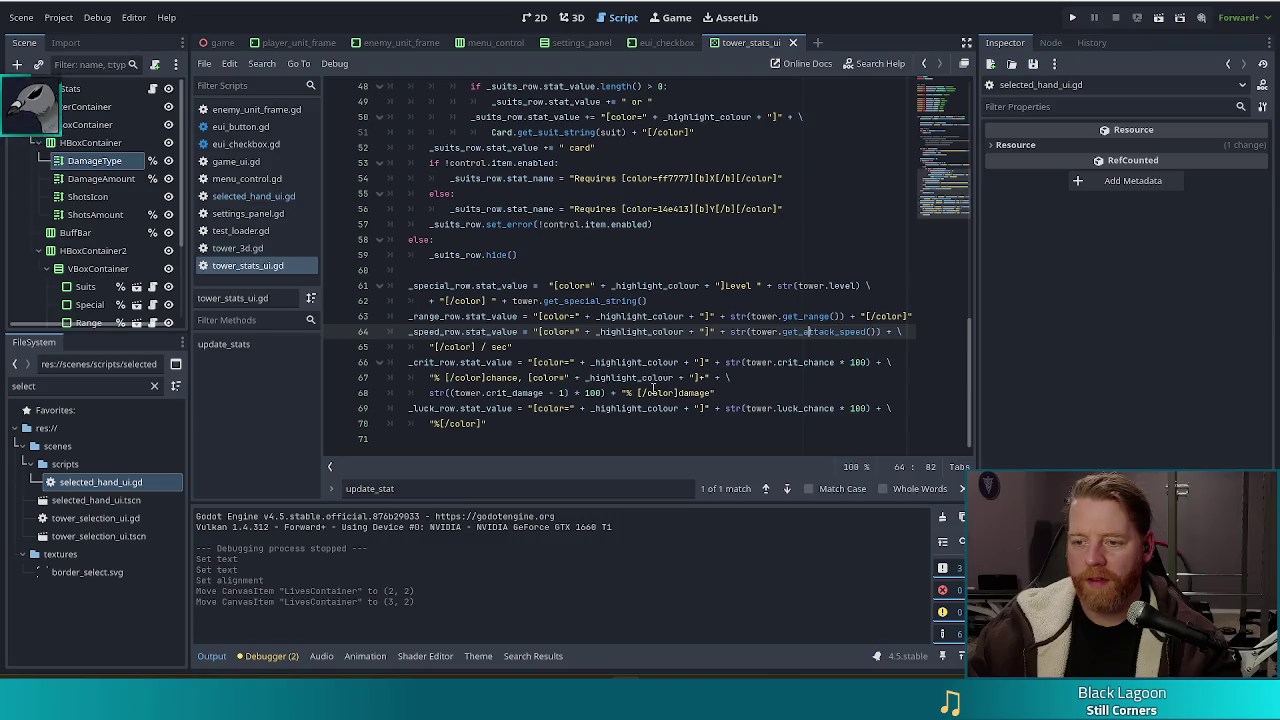
key(Up)
key(Up)
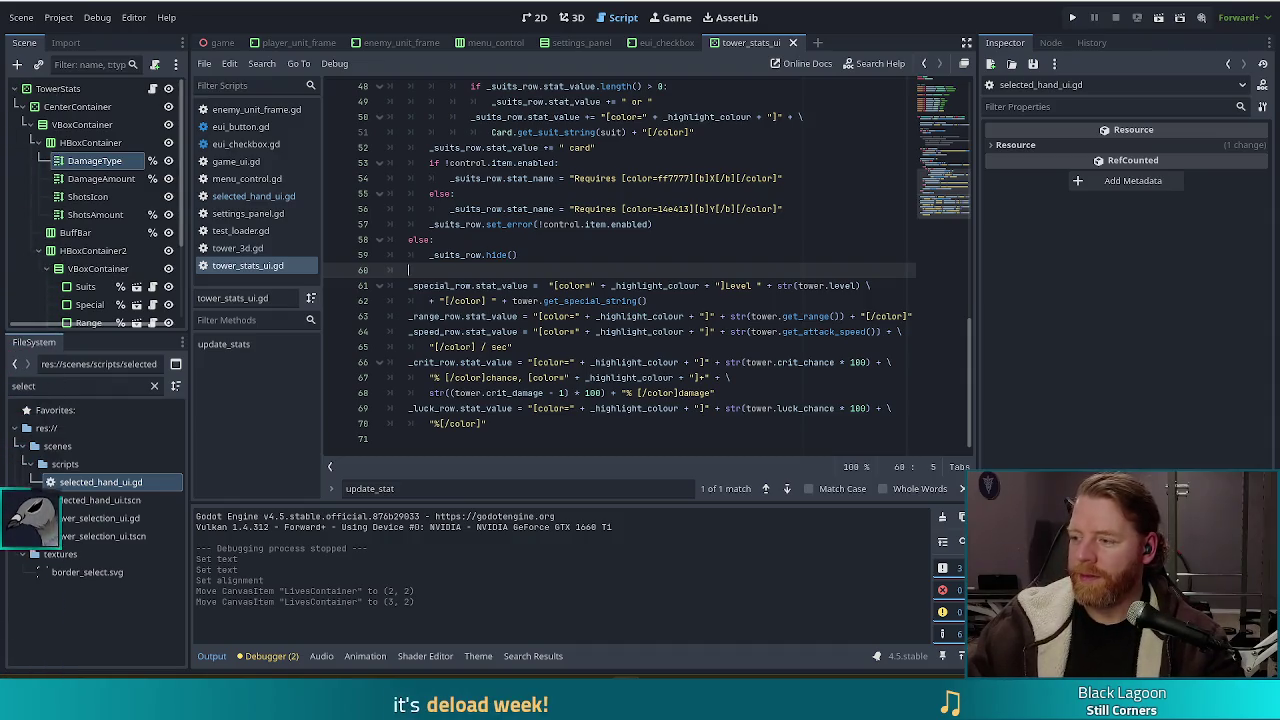
Insert 'var res:= control.item as Tower' above the _special_row code, then switch to tower.gd.
key(Return)
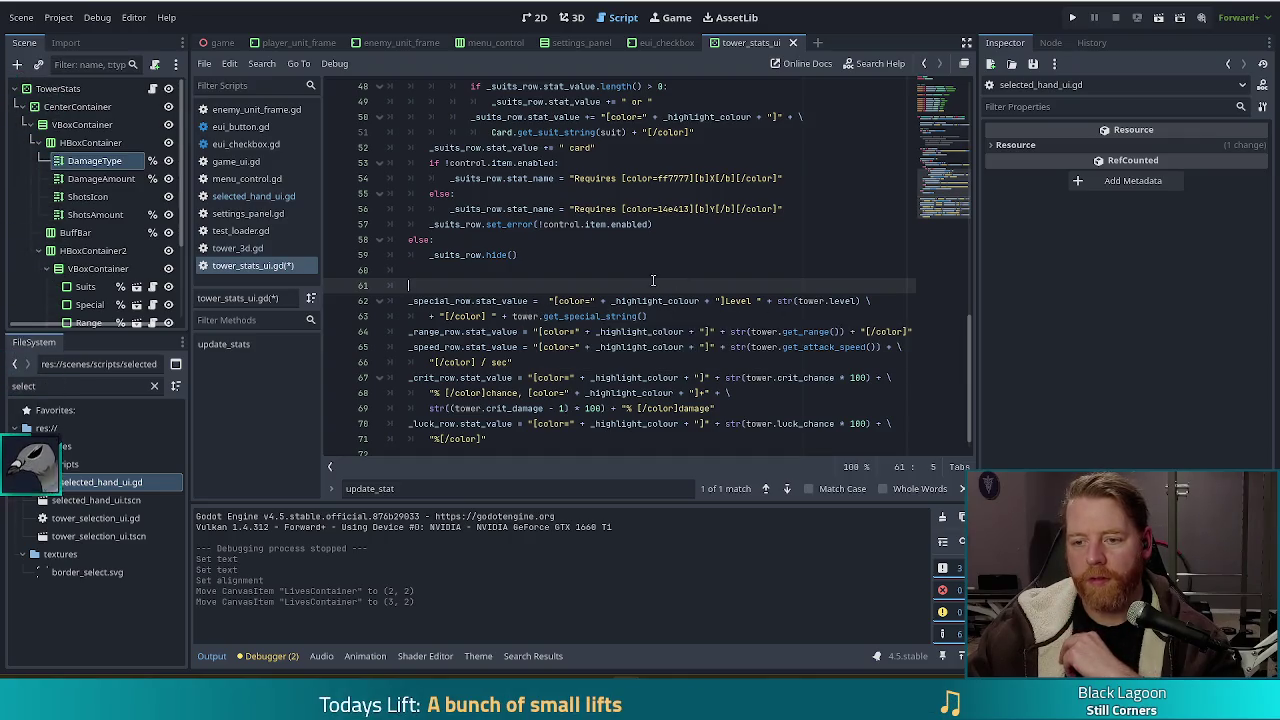
mouse_move(648, 316)
mouse_down()
mouse_move(512, 316)
mouse_move(540, 316)
mouse_up()
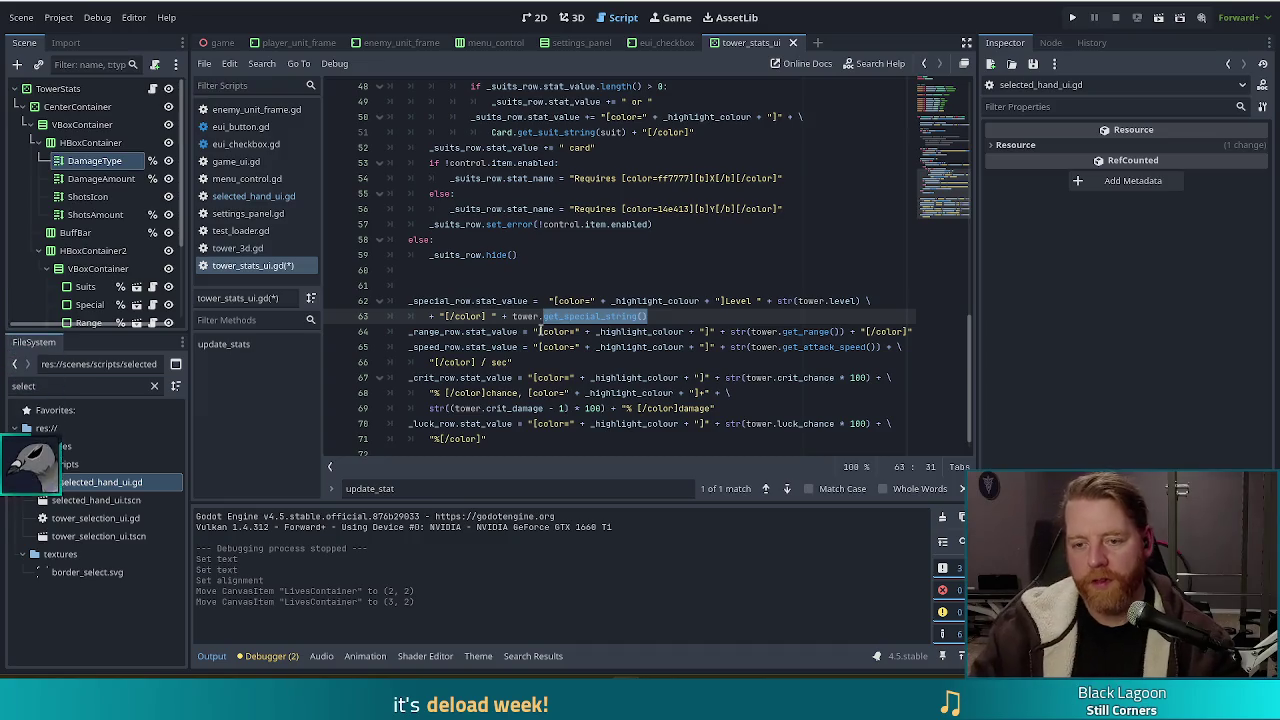
click(466, 300)
click(526, 288)
text(var )
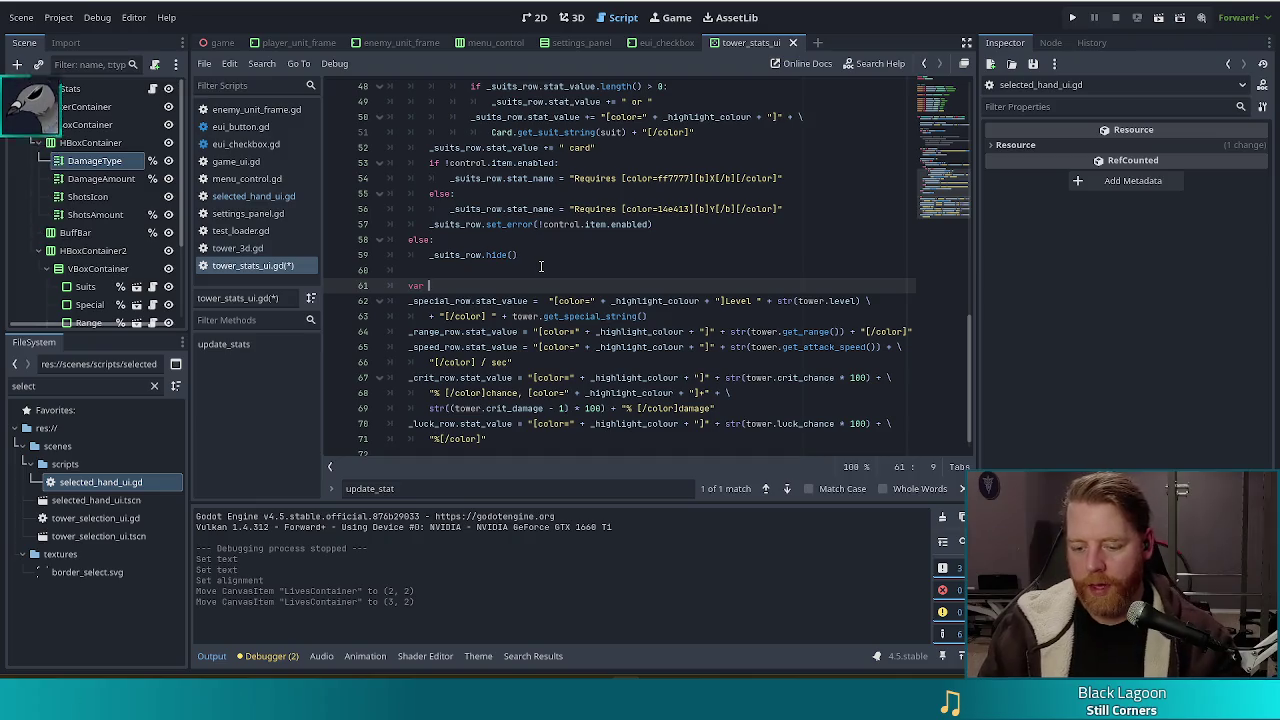
text(res)
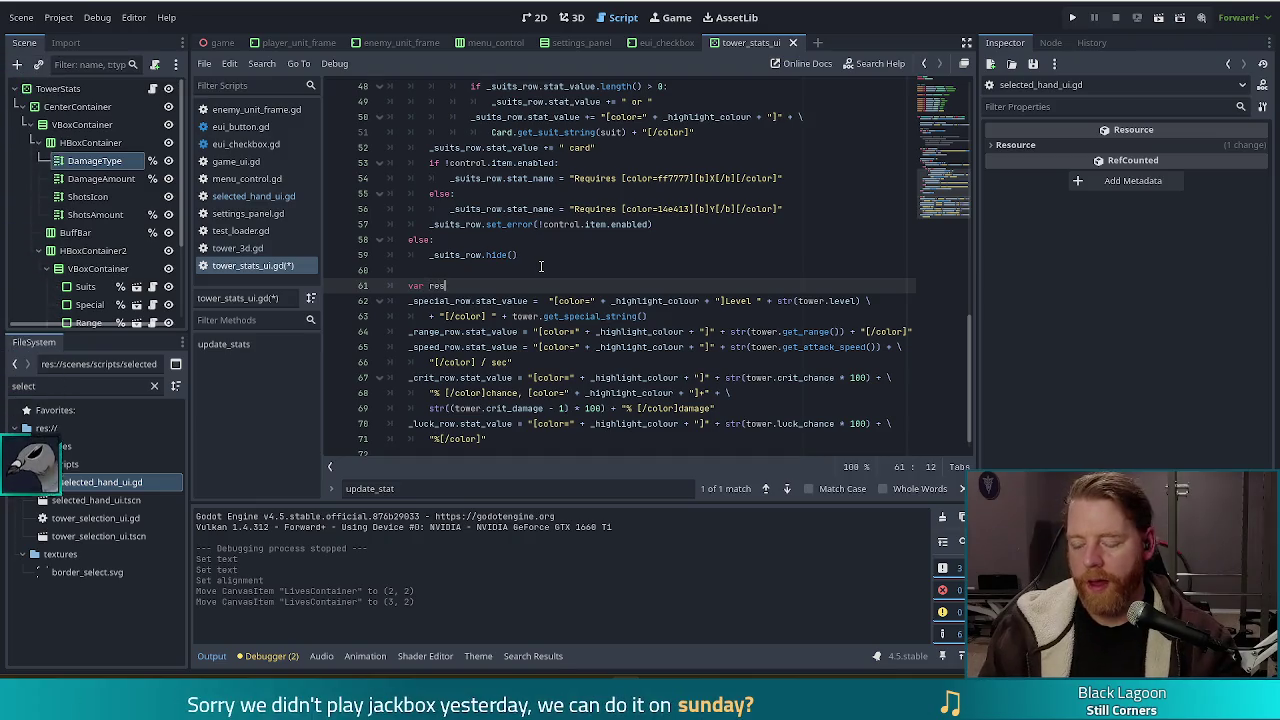
text(:= )
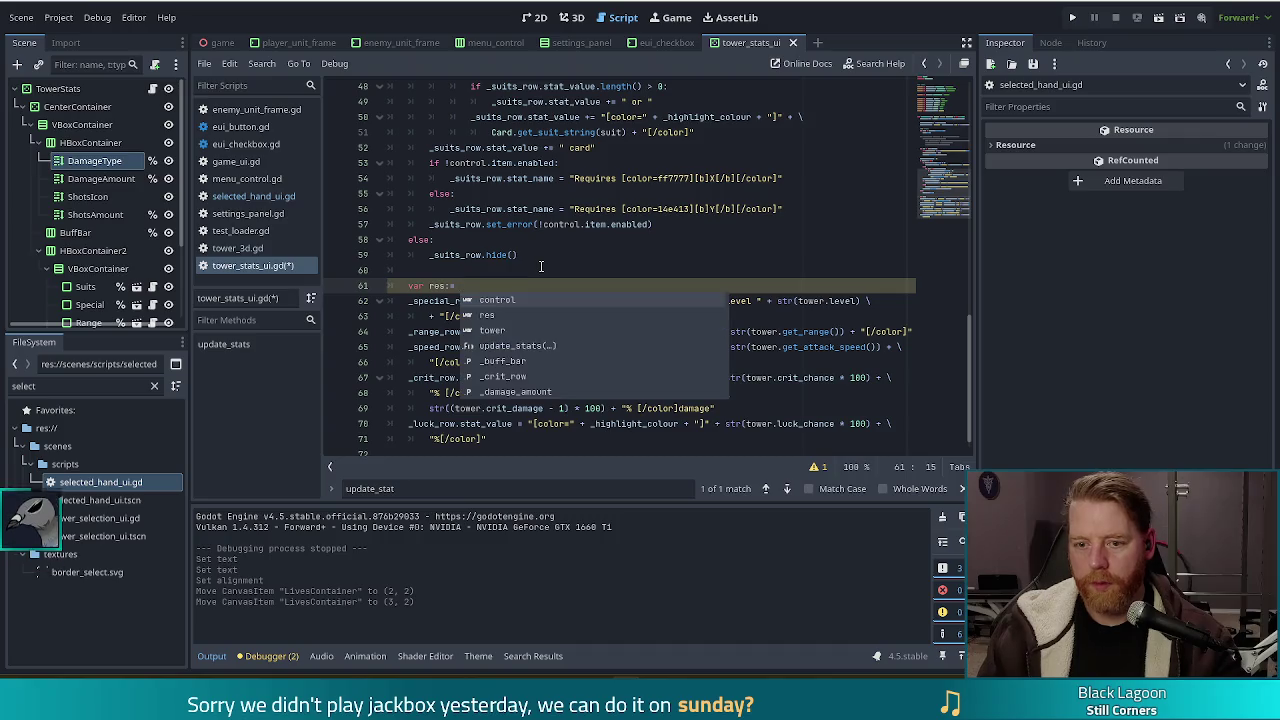
text(con)
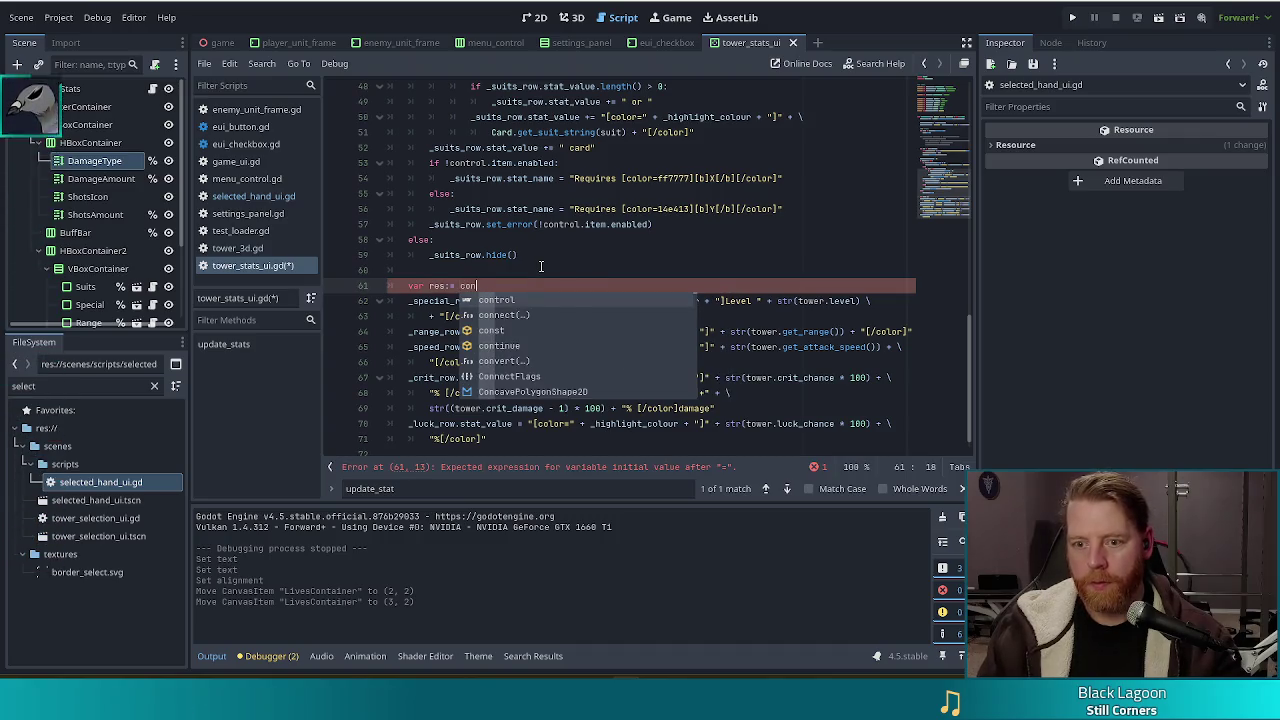
key(Return)
text(.item as )
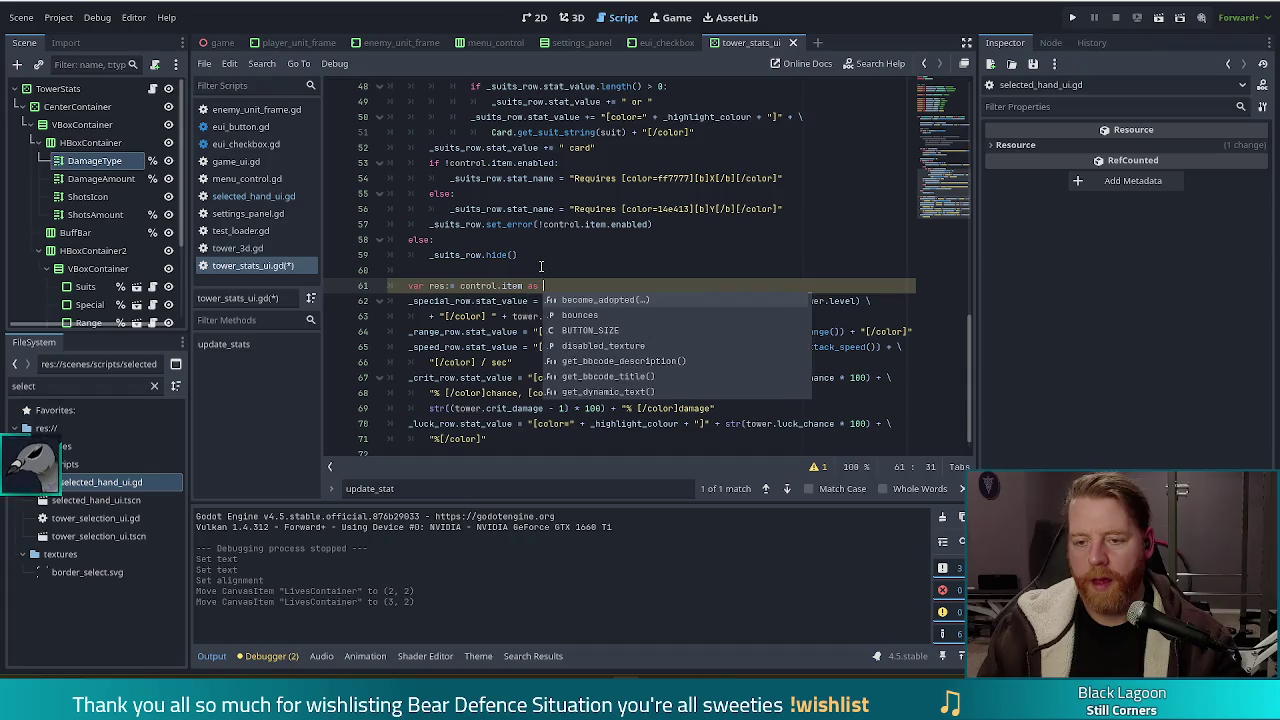
text(Tower)
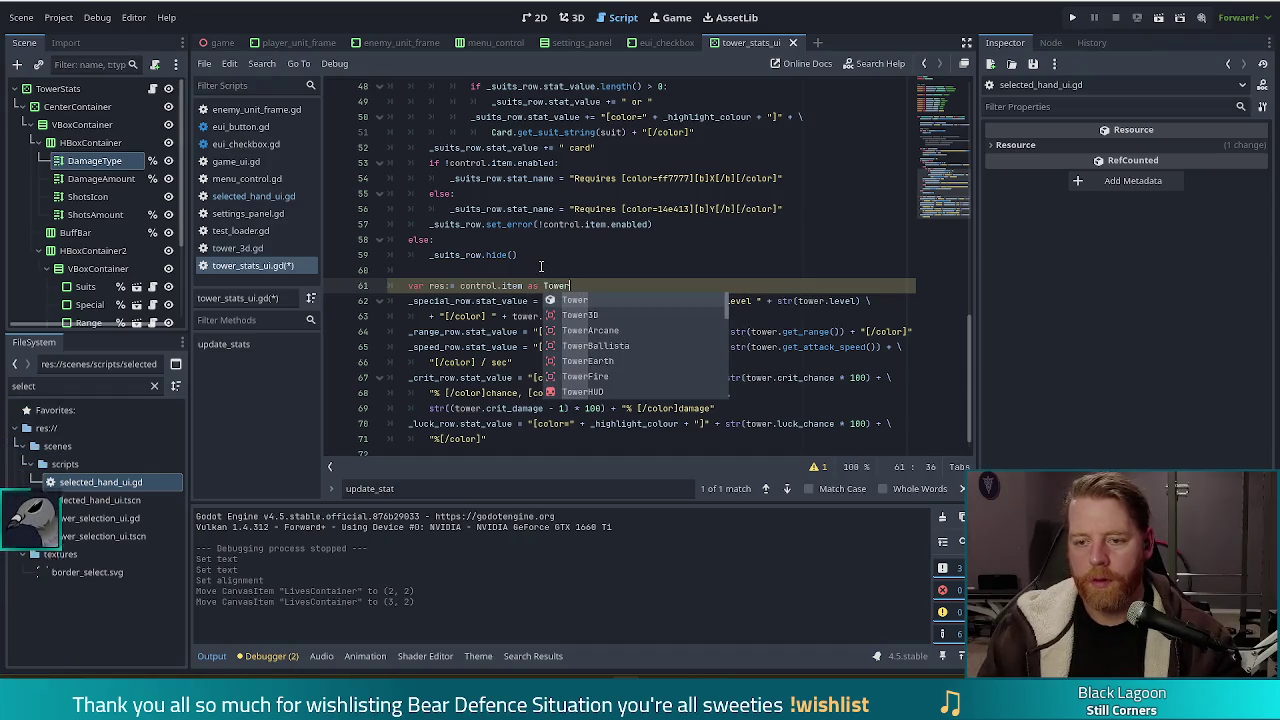
key(Escape)
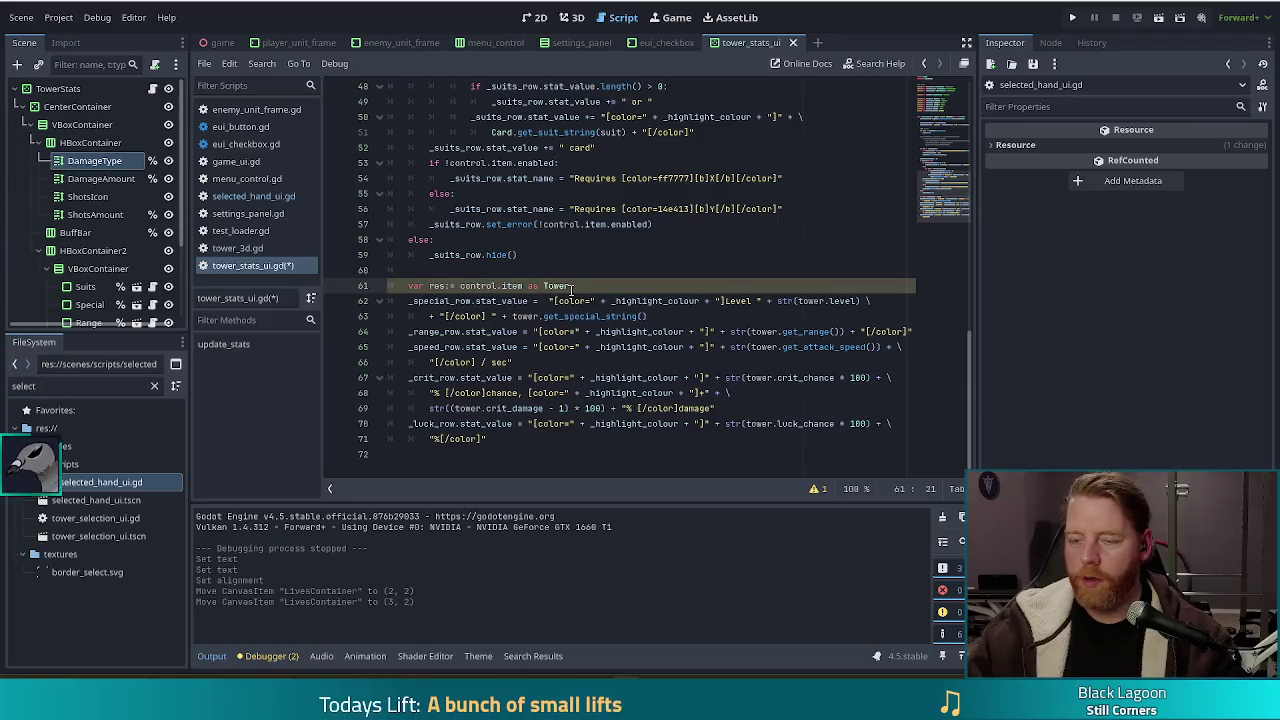
ctrl+click(555, 291)
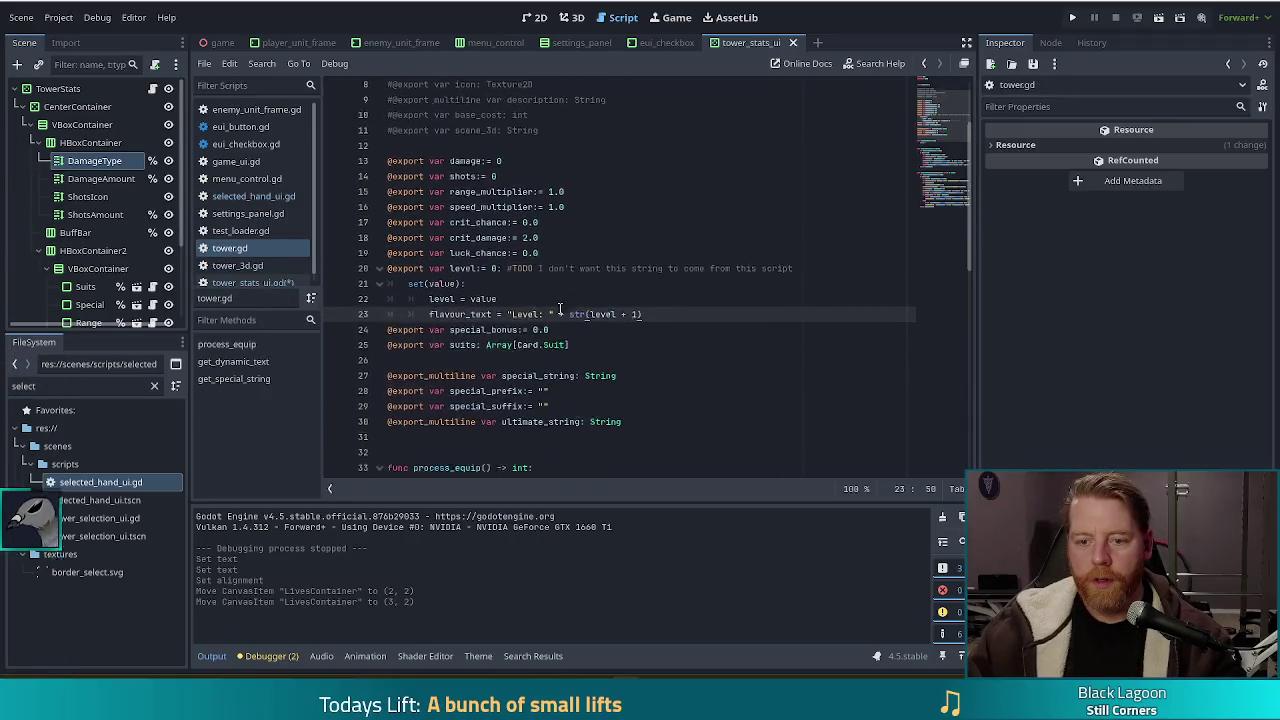
scroll(560, 308, down, 5)
scroll(563, 303, up, 4)
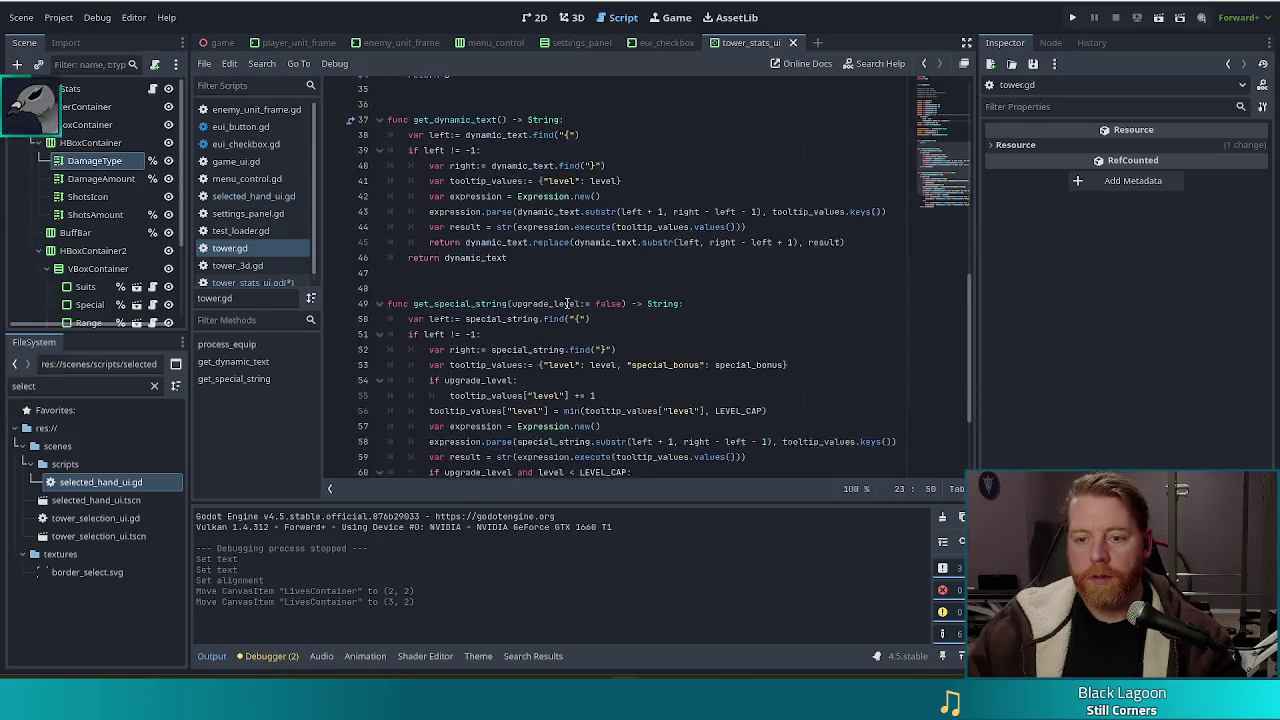
scroll(566, 299, down, 6)
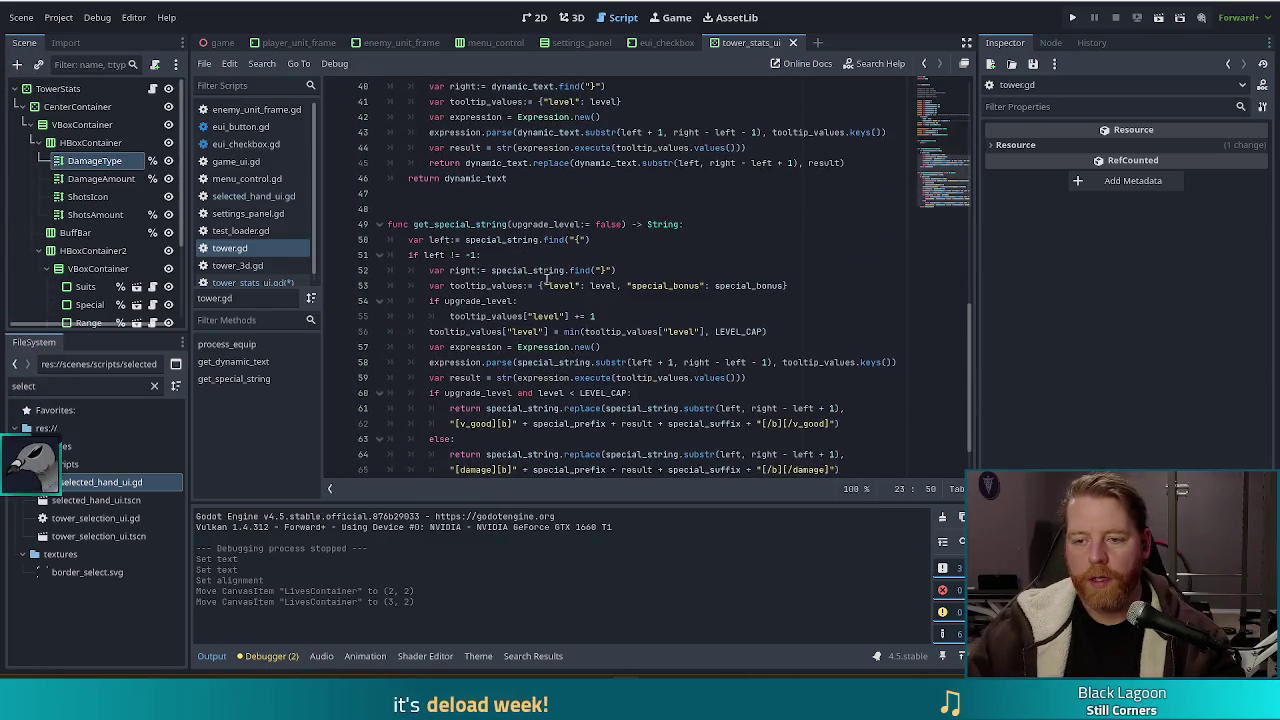
scroll(610, 315, up, 10)
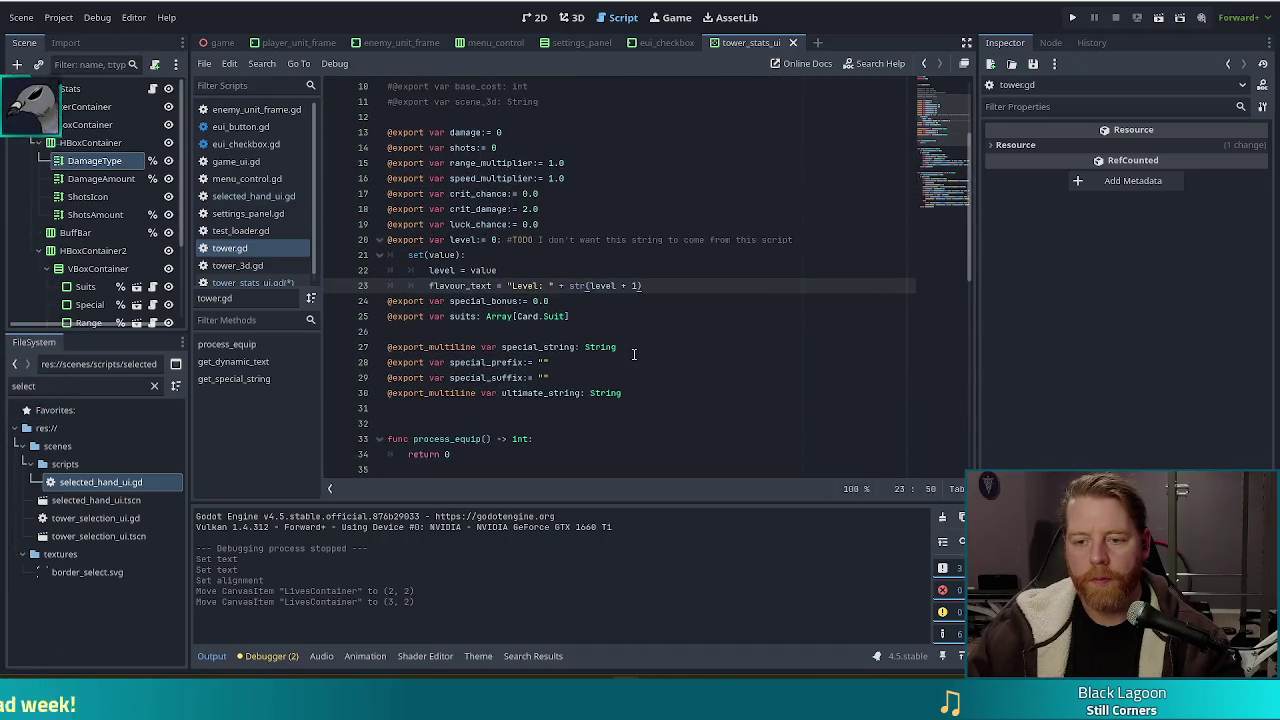
scroll(620, 320, down, 3)
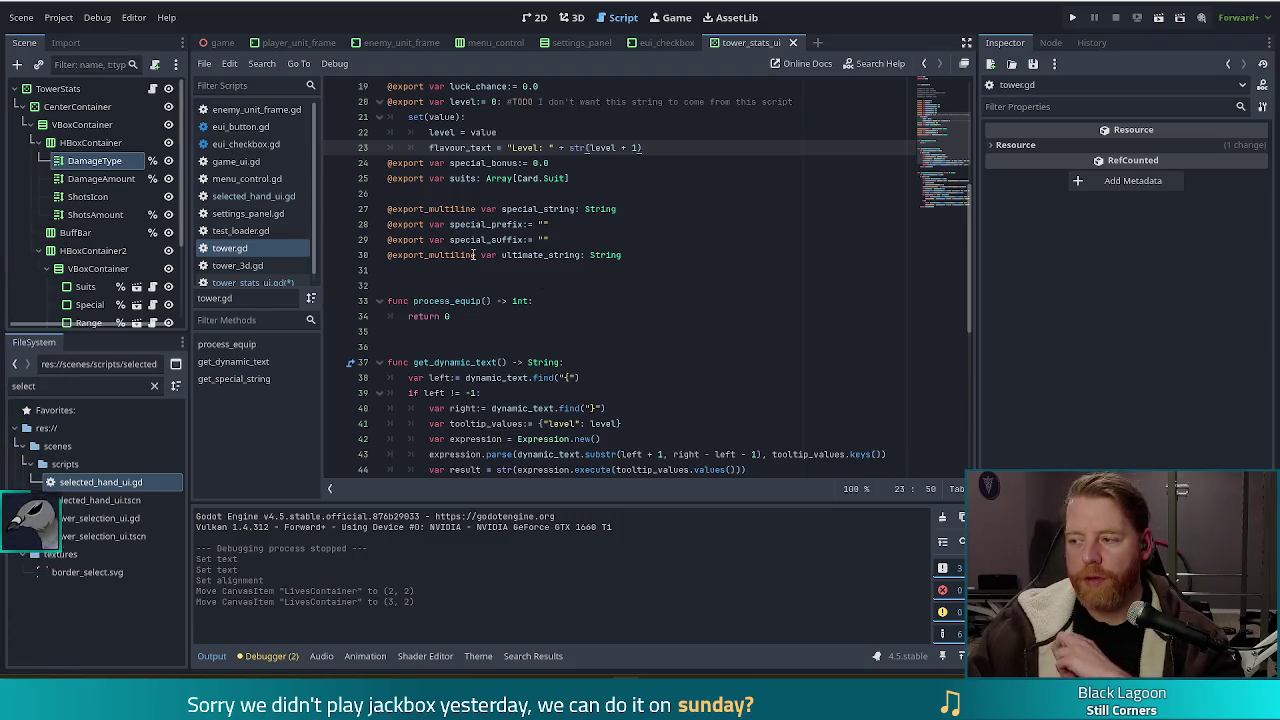
click(625, 256)
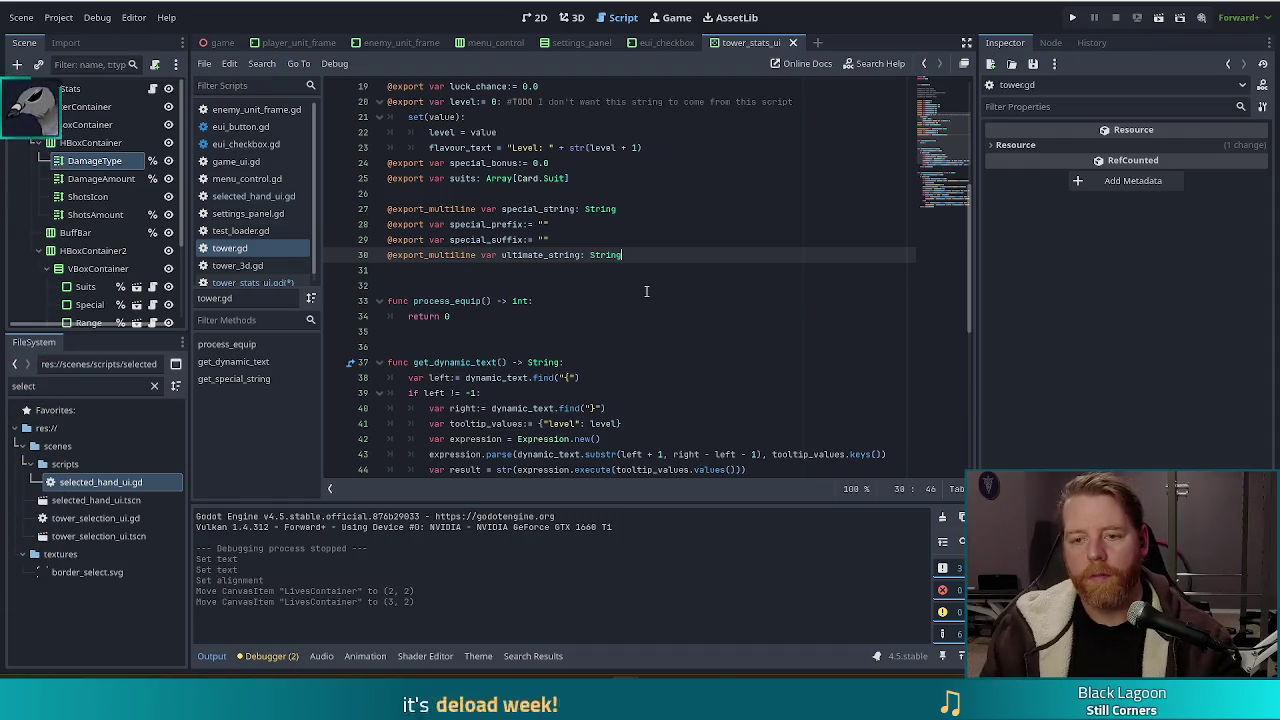
key(Return)
text(@)
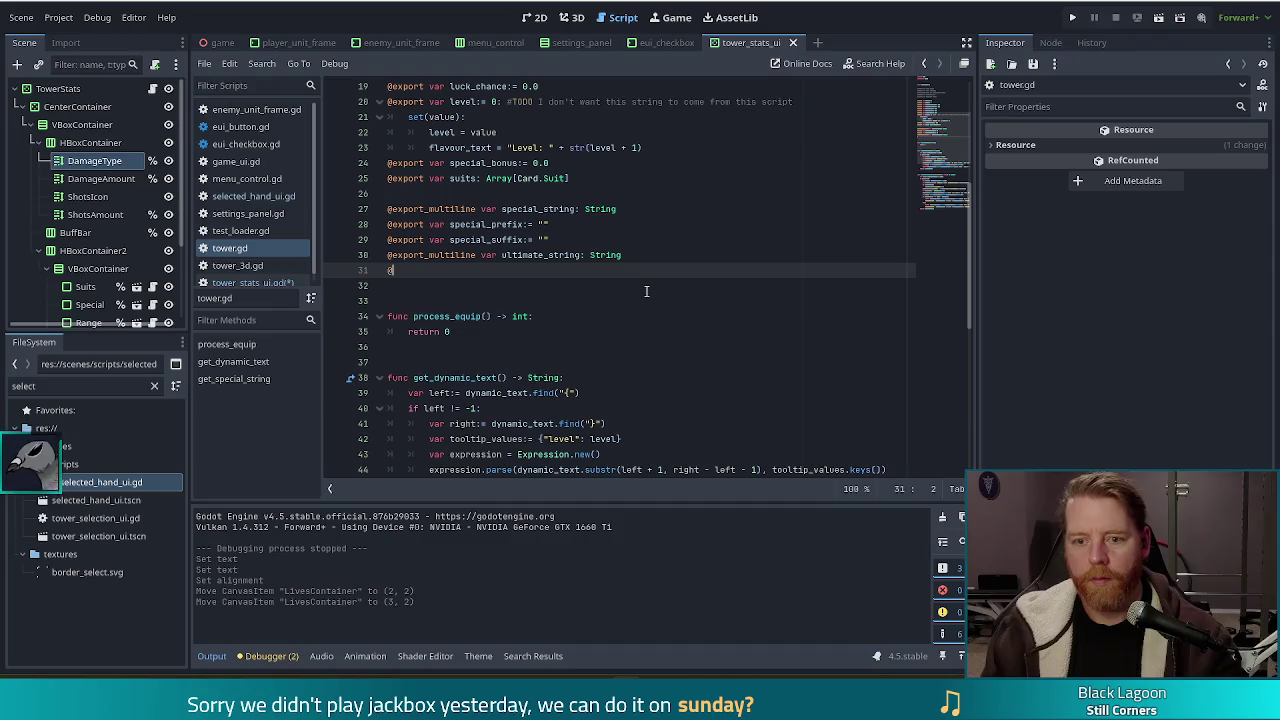
text(export var spe)
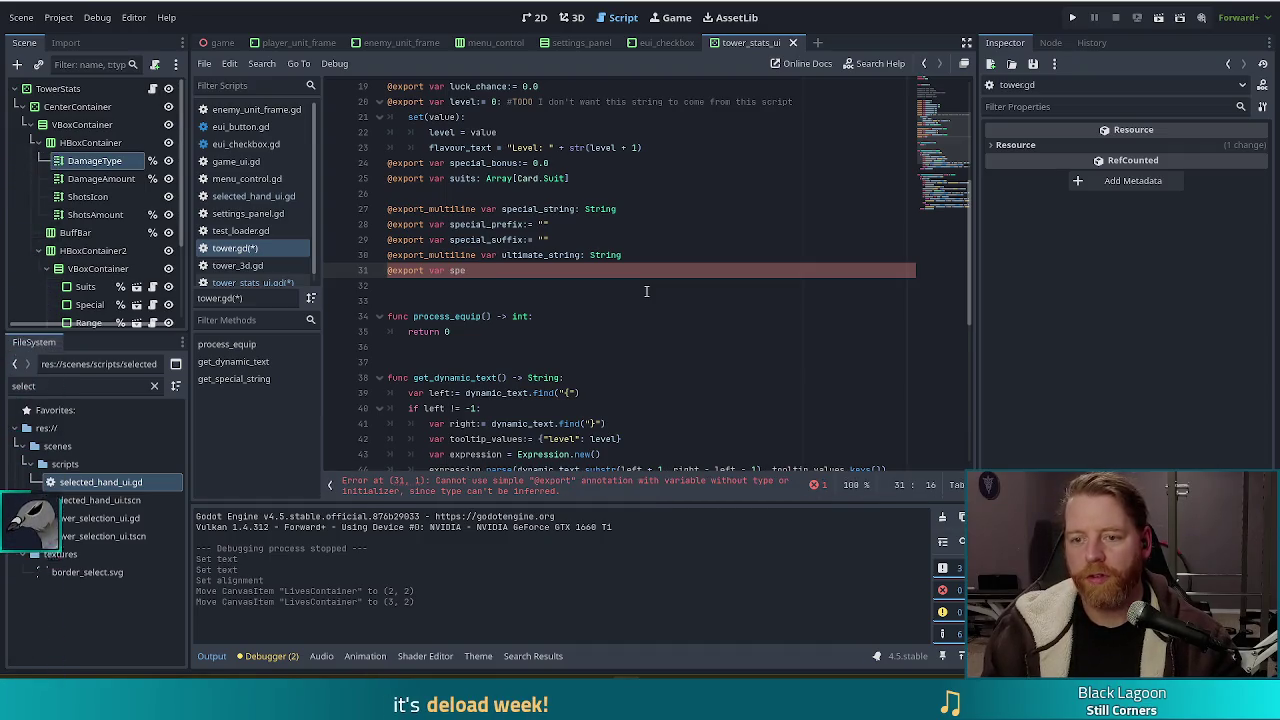
text(cial_st)
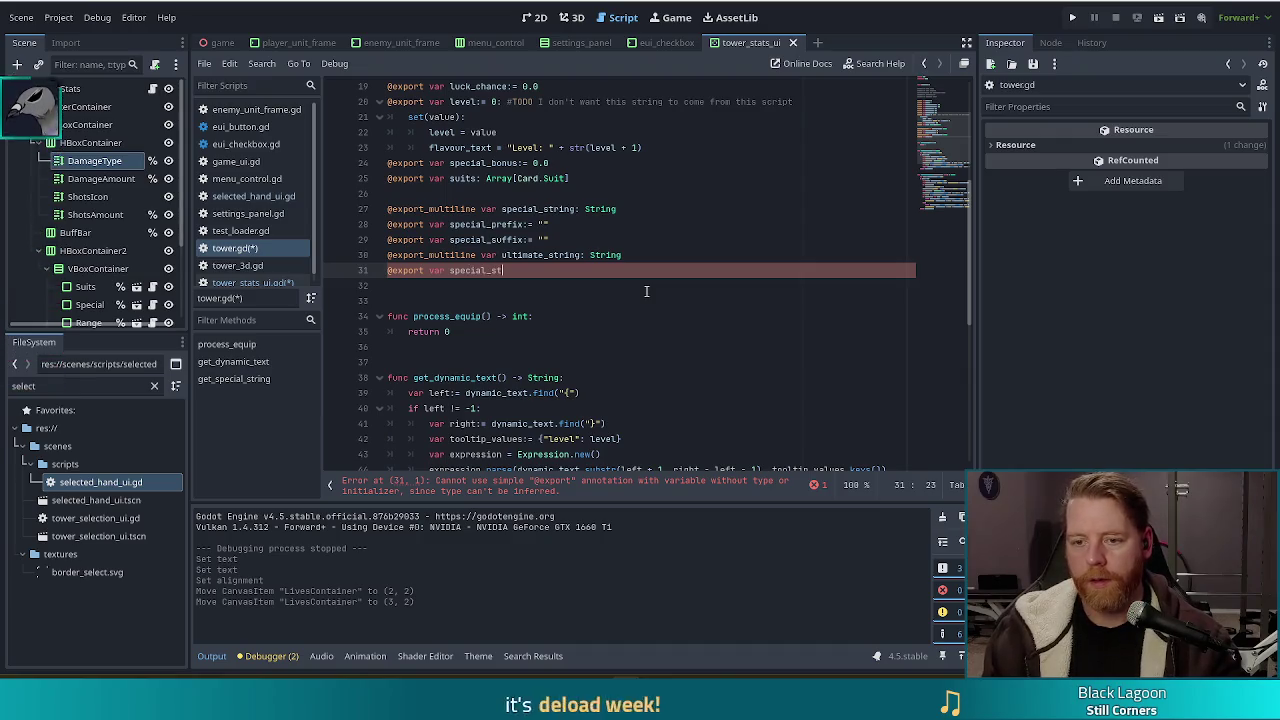
text(ring_short)
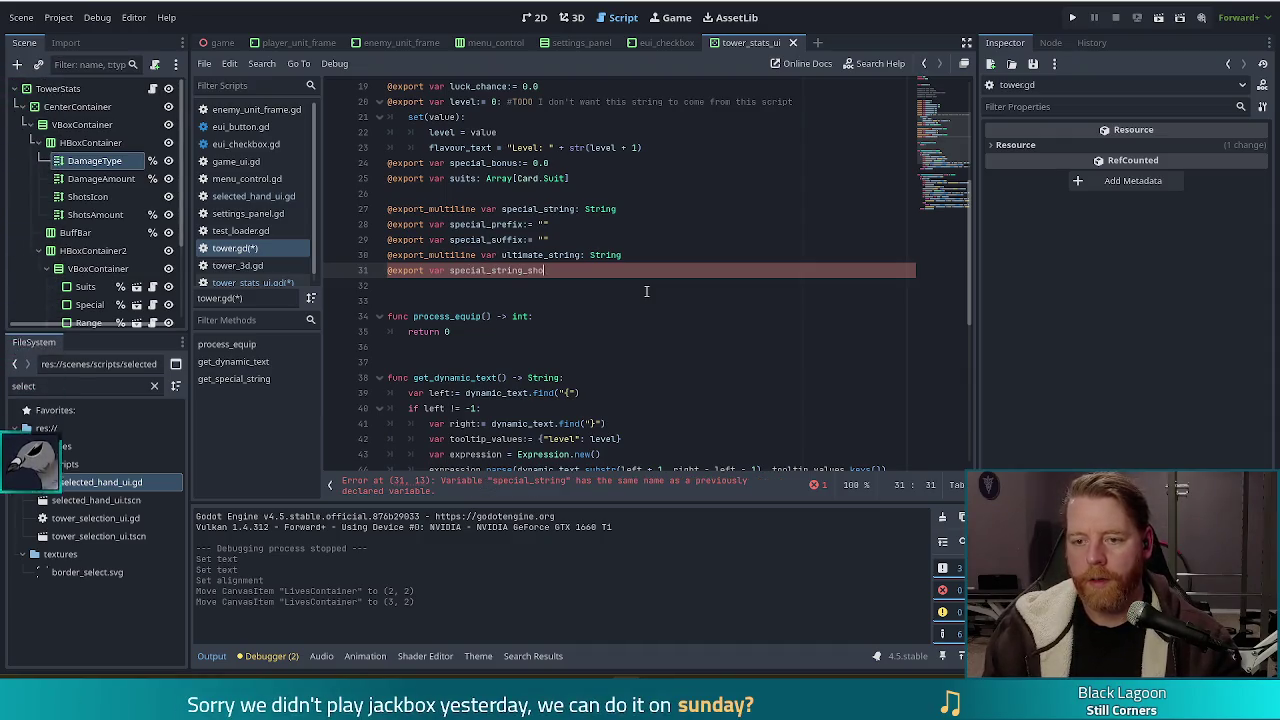
text(: String)
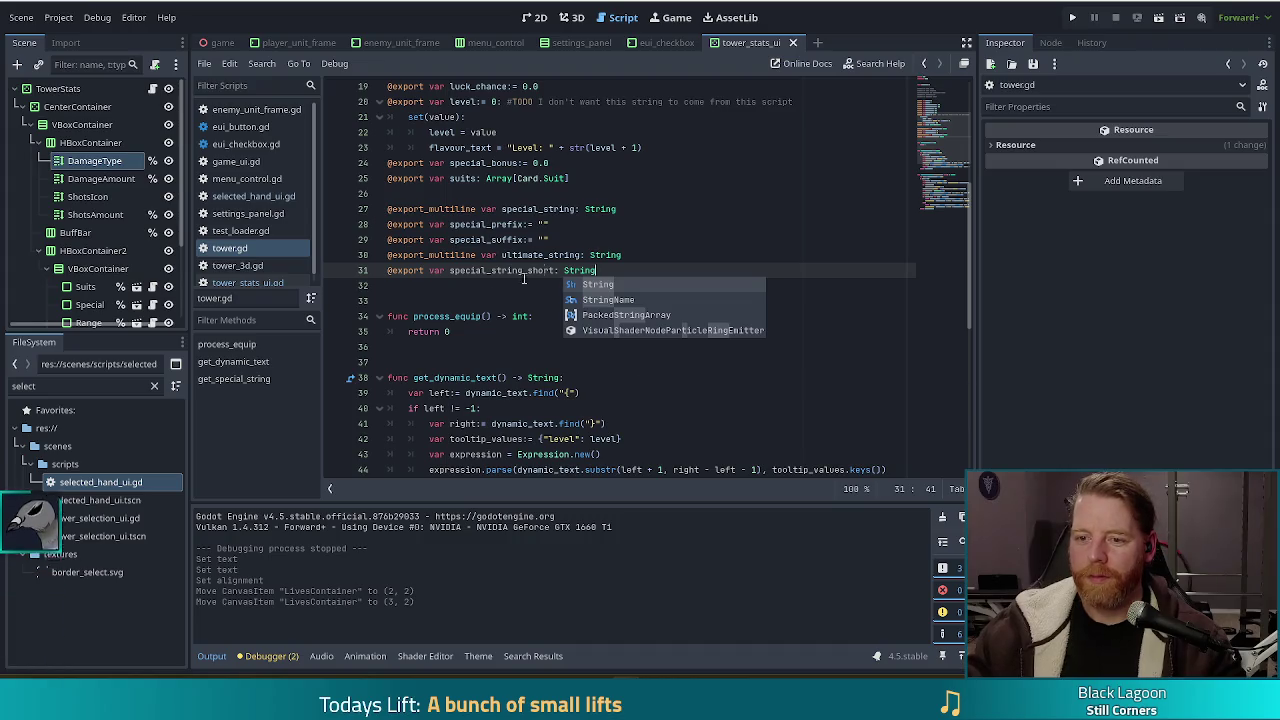
click(601, 255)
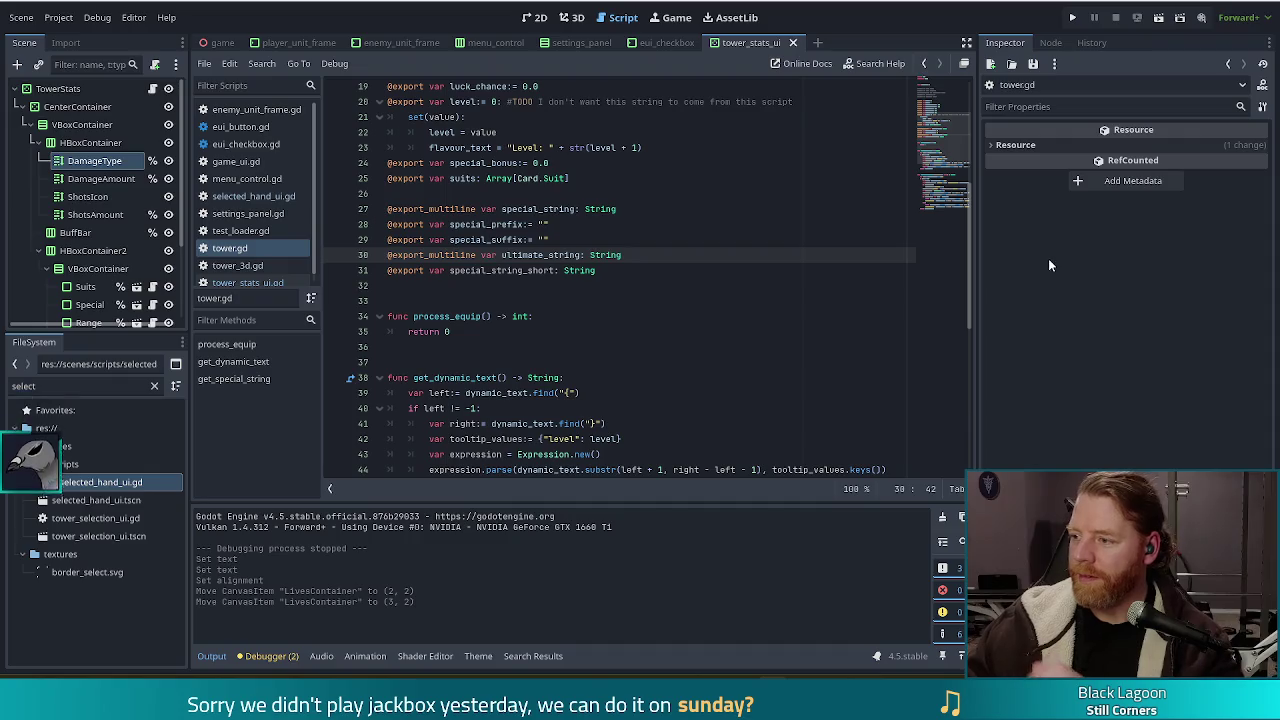
click(605, 267)
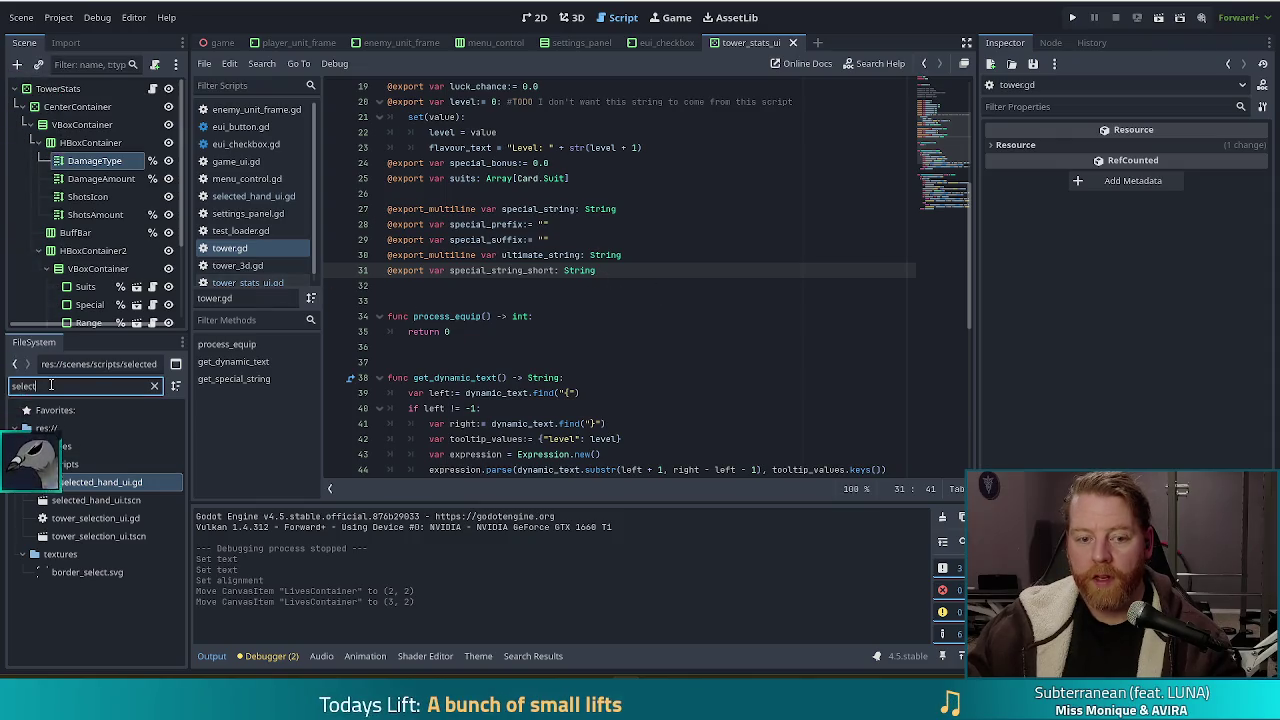
key(BackSpace)
key(BackSpace)
key(BackSpace)
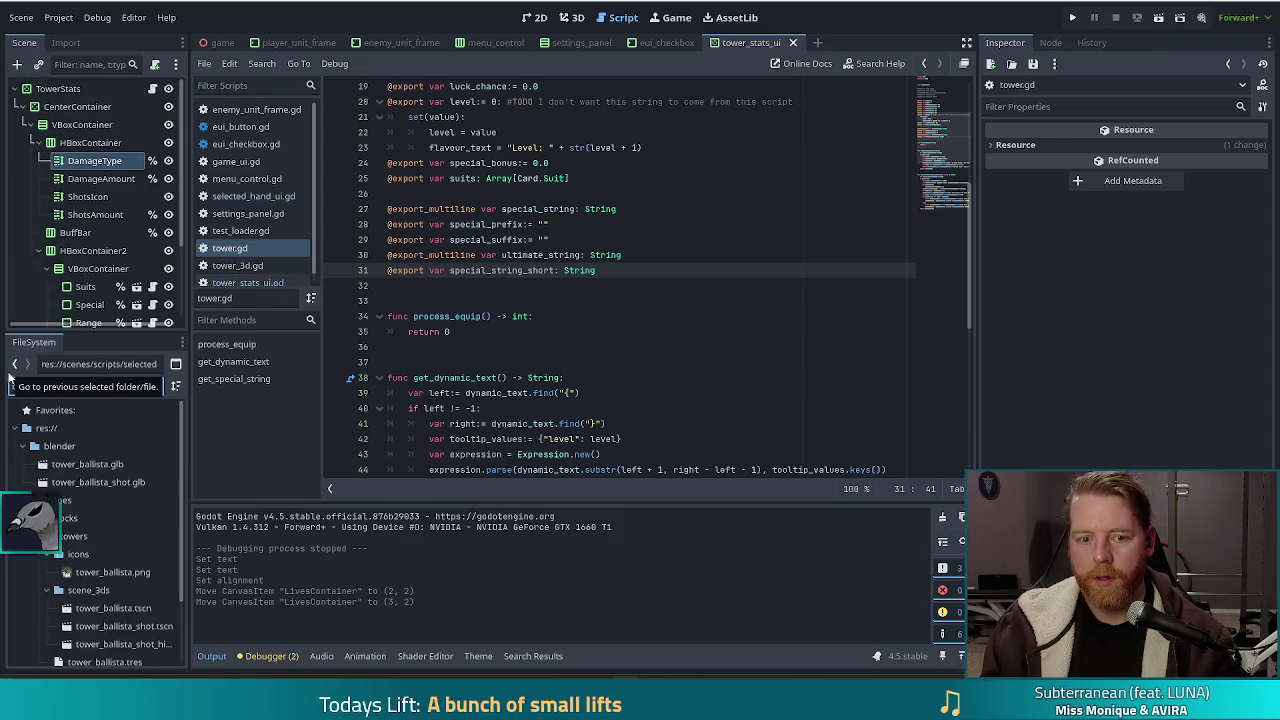
Filter FileSystem for 'balli' and select tower_ballista.tres.
text(balli)
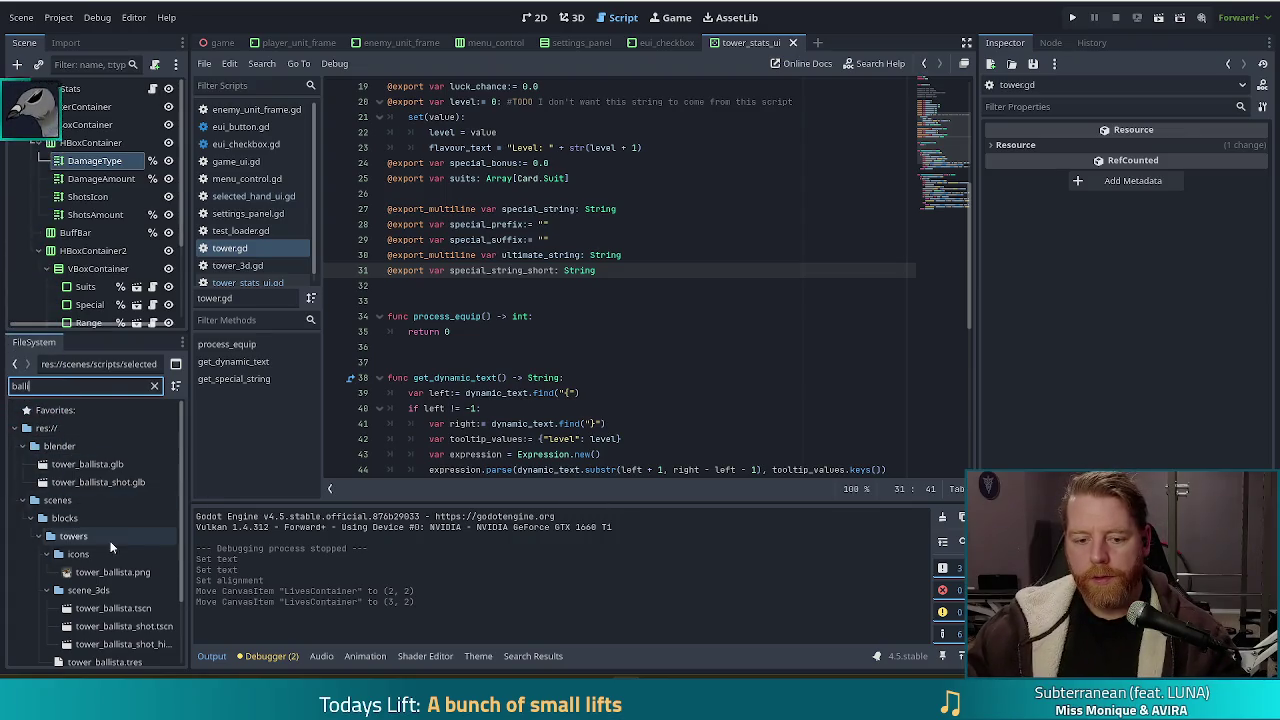
scroll(101, 640, down, 2)
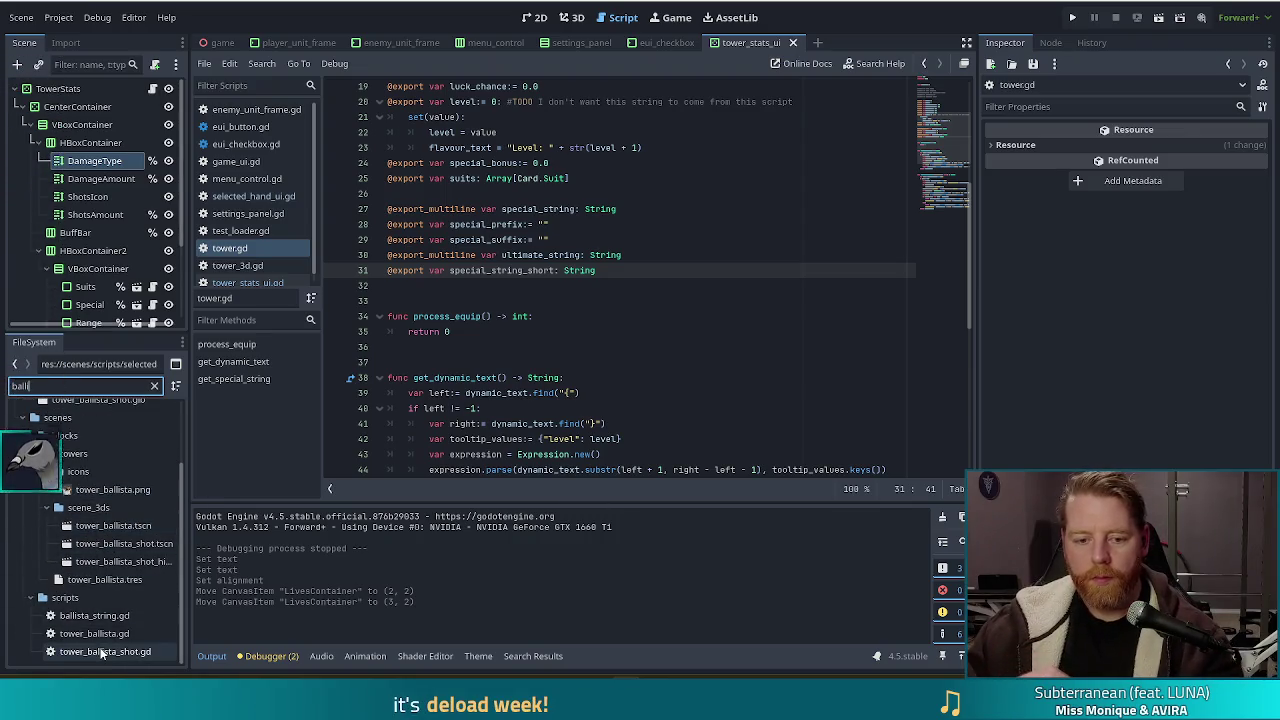
click(104, 579)
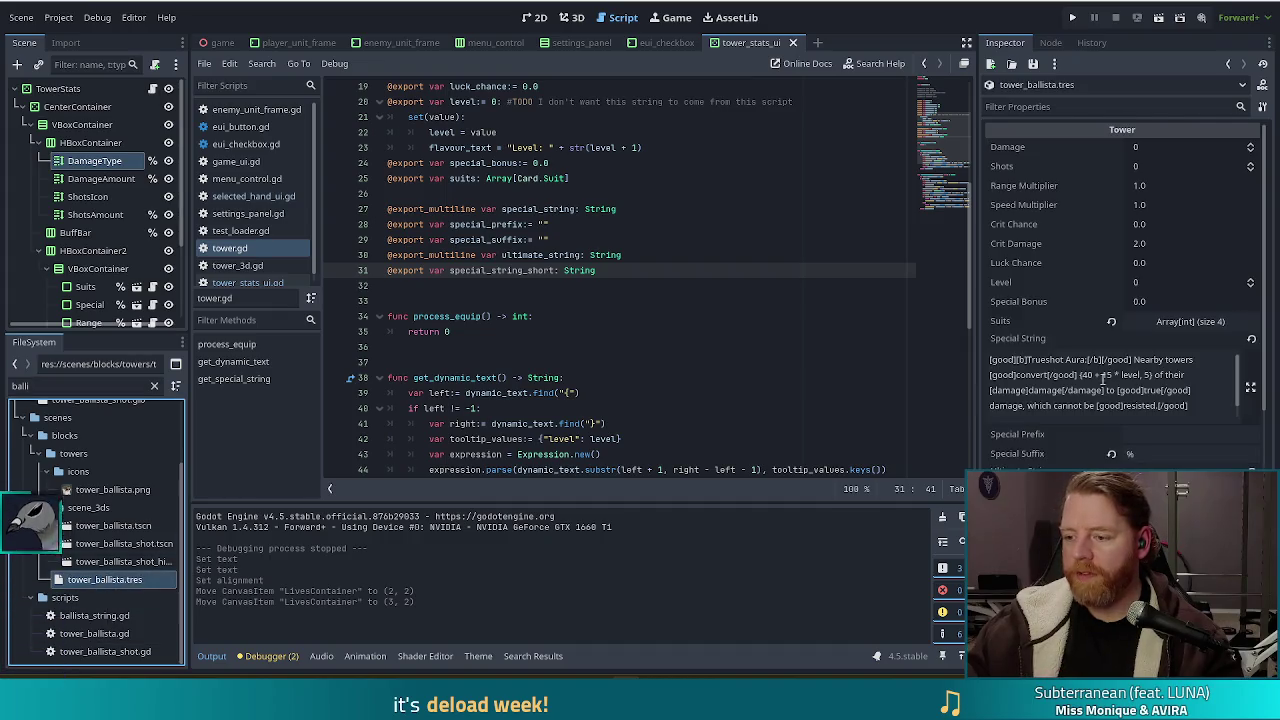
Set Special String Short to 'Converts damage of nearby towers.', save, and reopen tower_stats_ui.gd.
scroll(1103, 376, down, 5)
click(1148, 297)
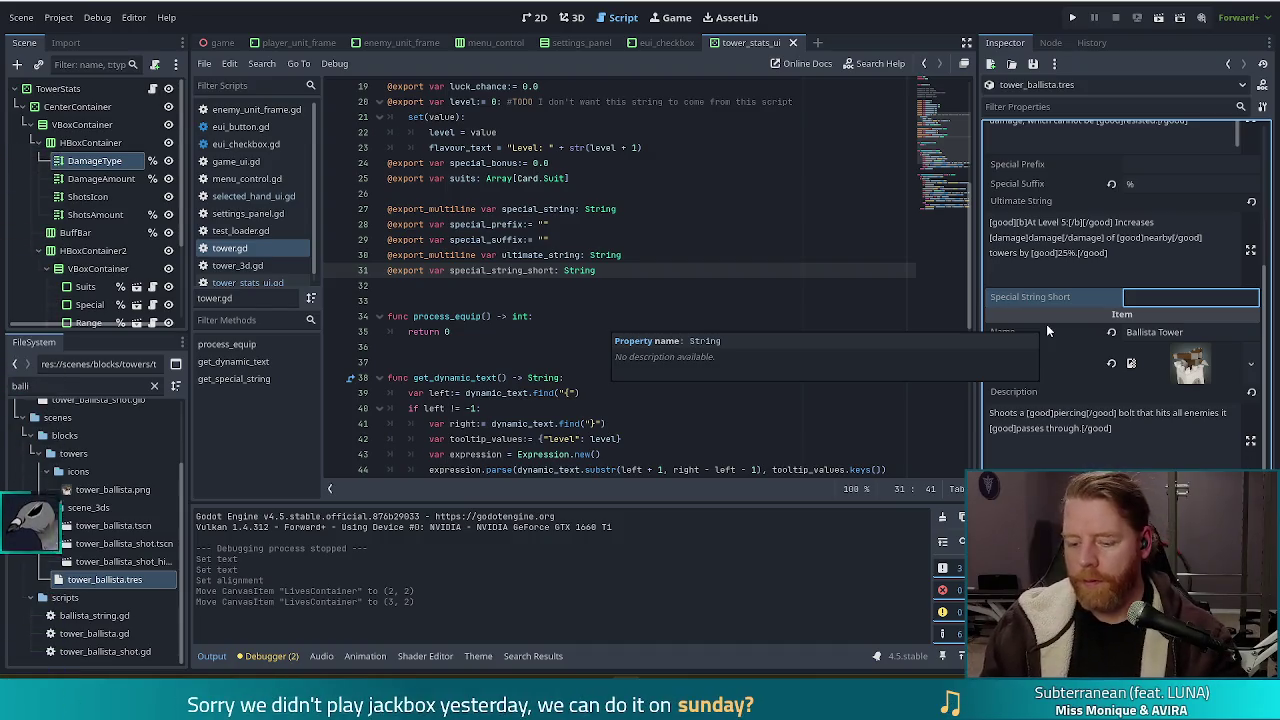
text(C)
text(onverts d)
text(amage of nearby t)
text(owers.)
key(ctrl+s)
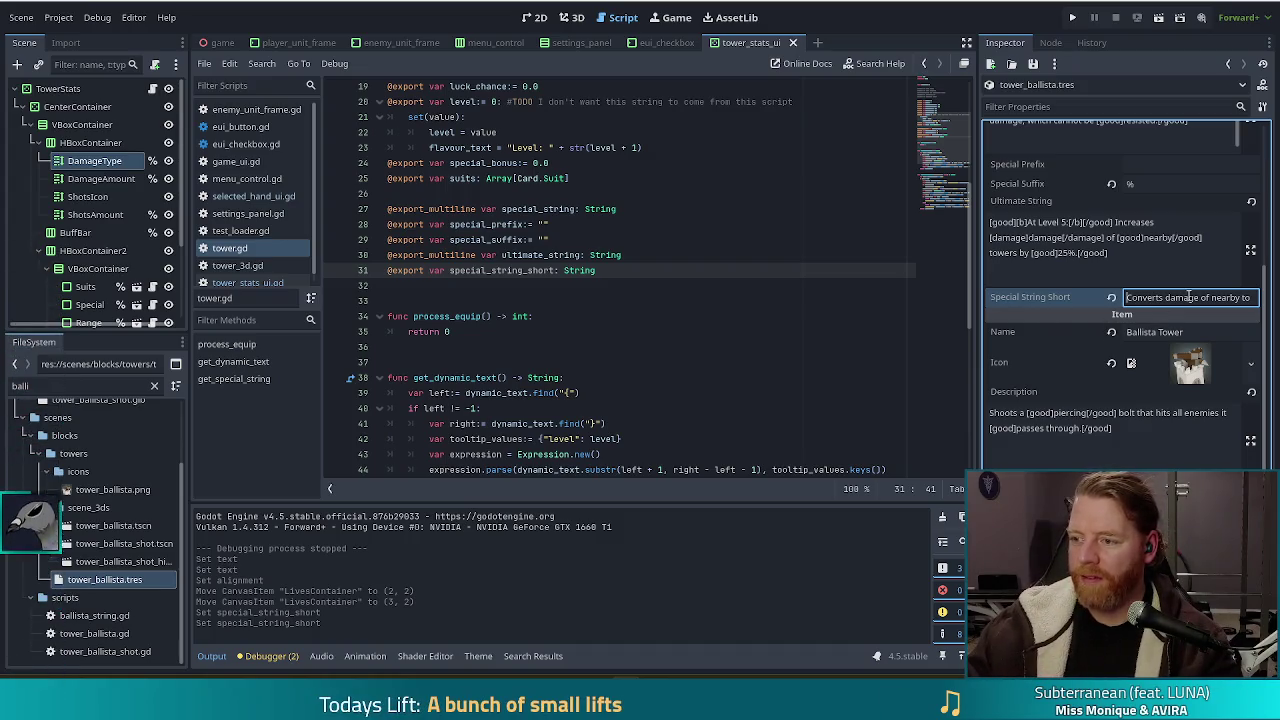
key(ctrl+s)
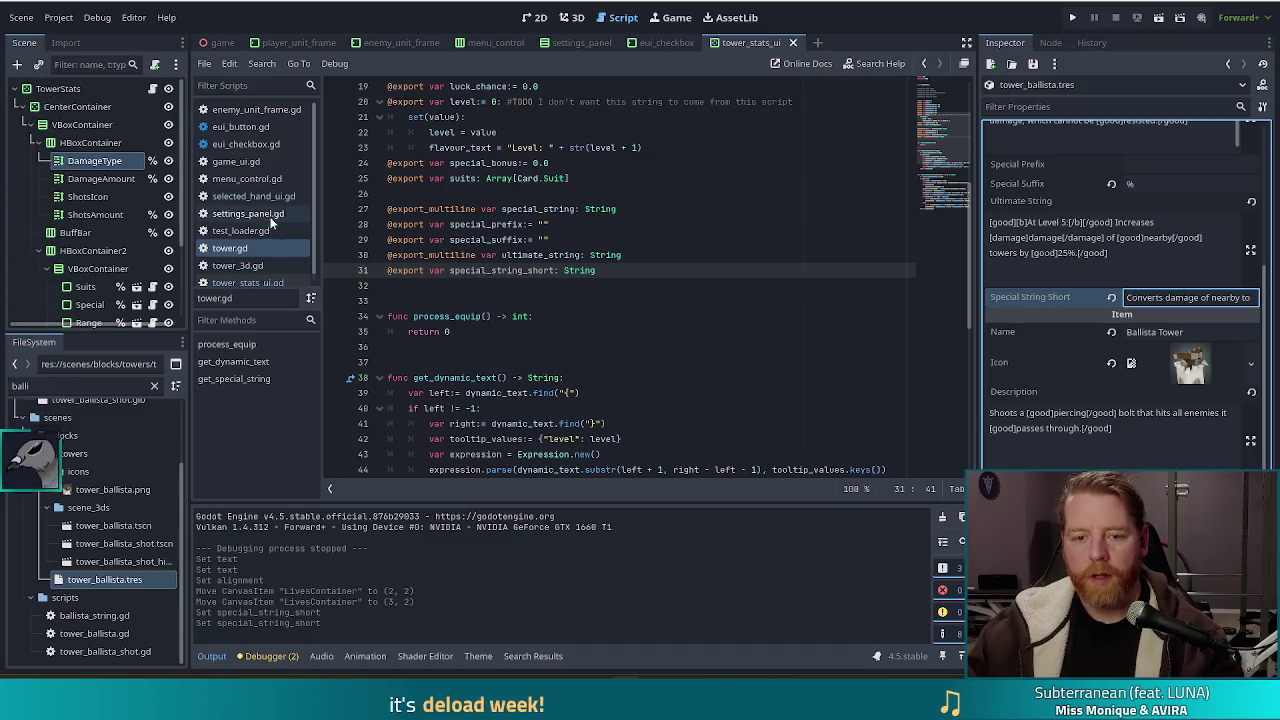
scroll(266, 250, down, 1)
click(262, 274)
Open tower_stats_ui.gd and locate the tower.level expression in the special-row code.
click(647, 346)
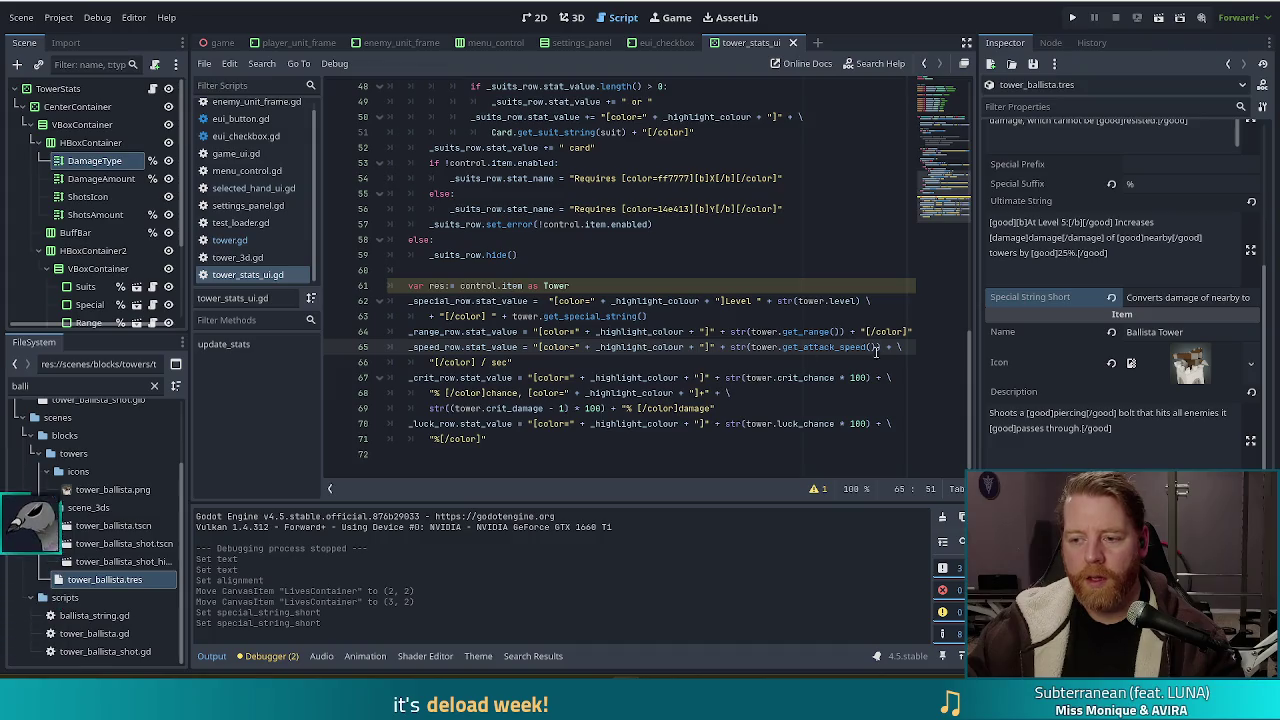
click(626, 287)
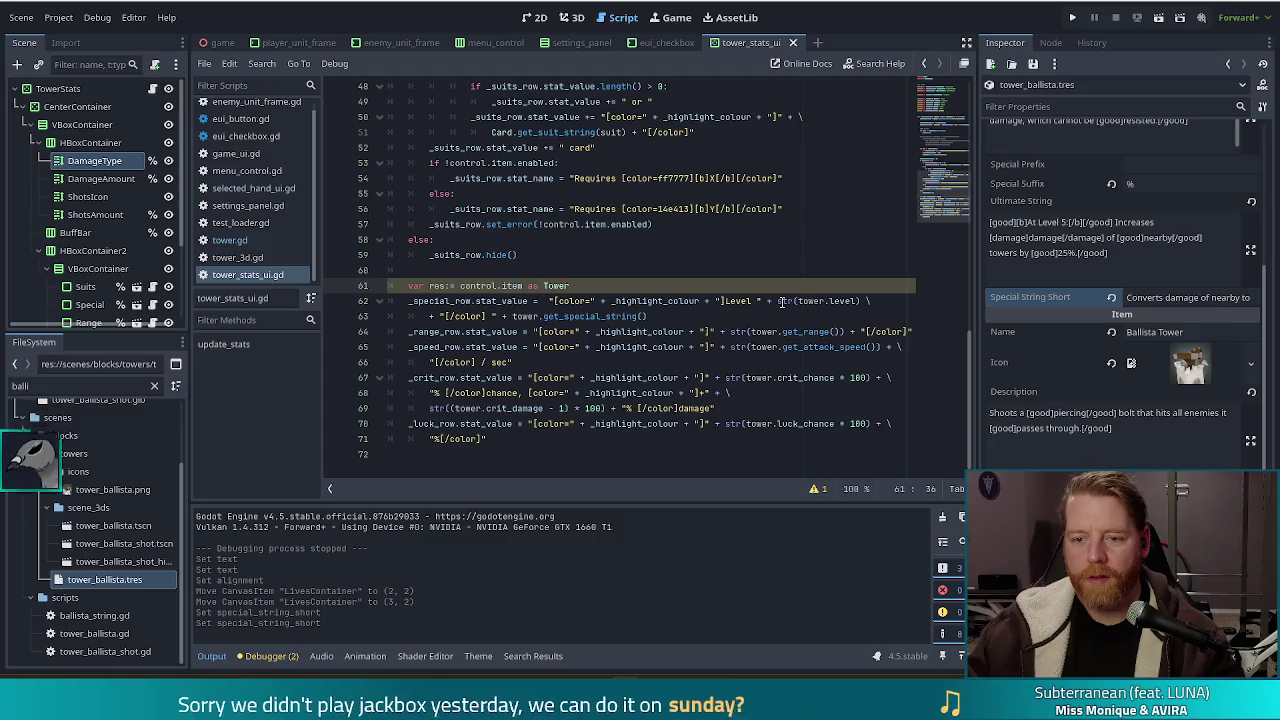
key(Down)
key(Down)
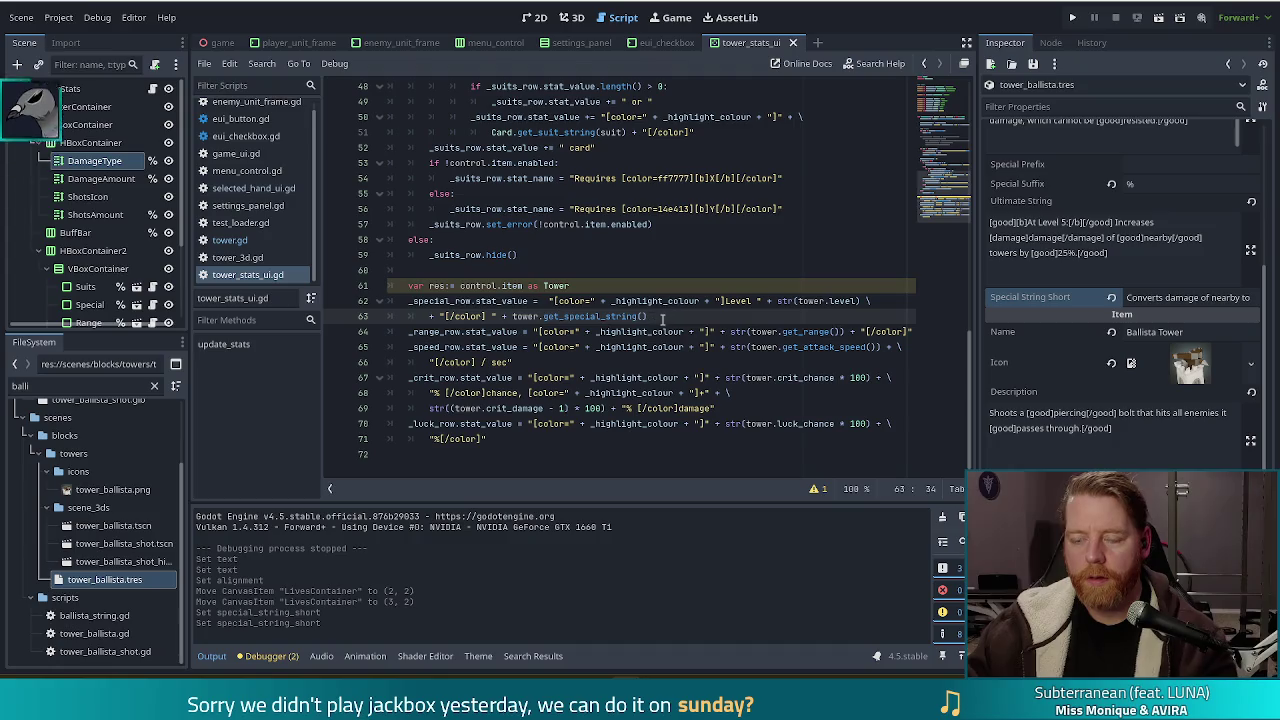
key(Return)
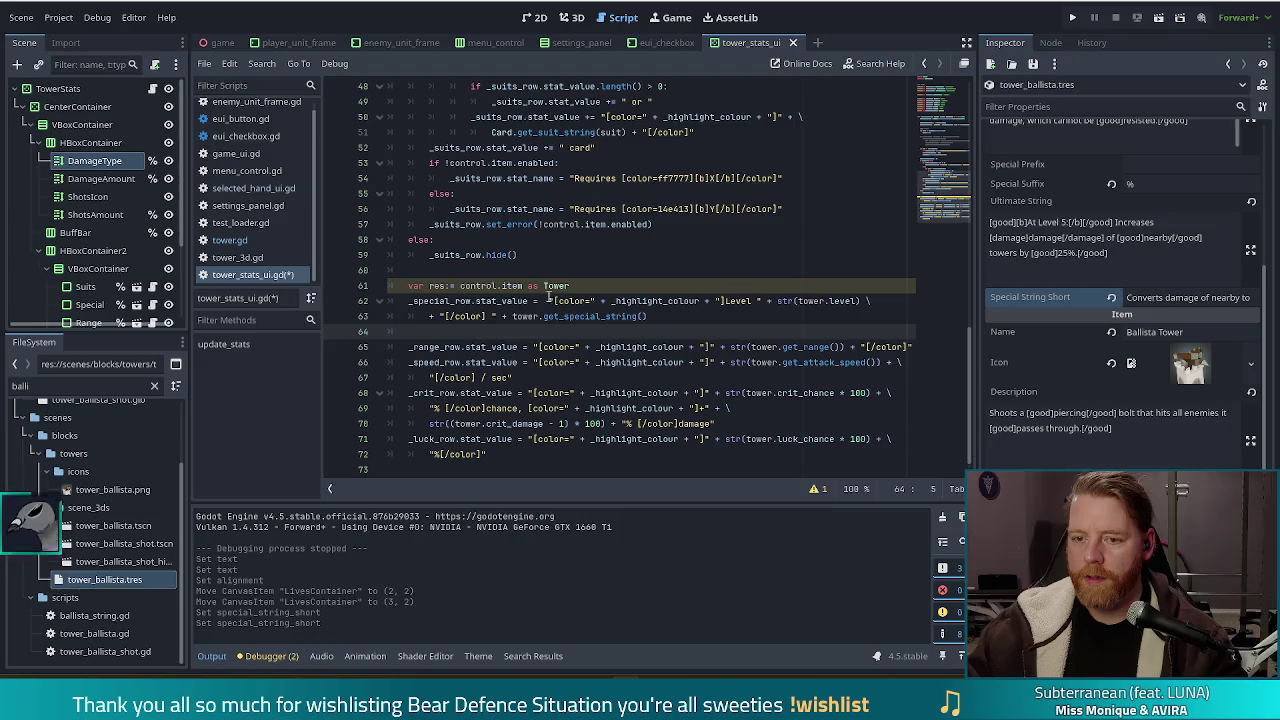
click(509, 301)
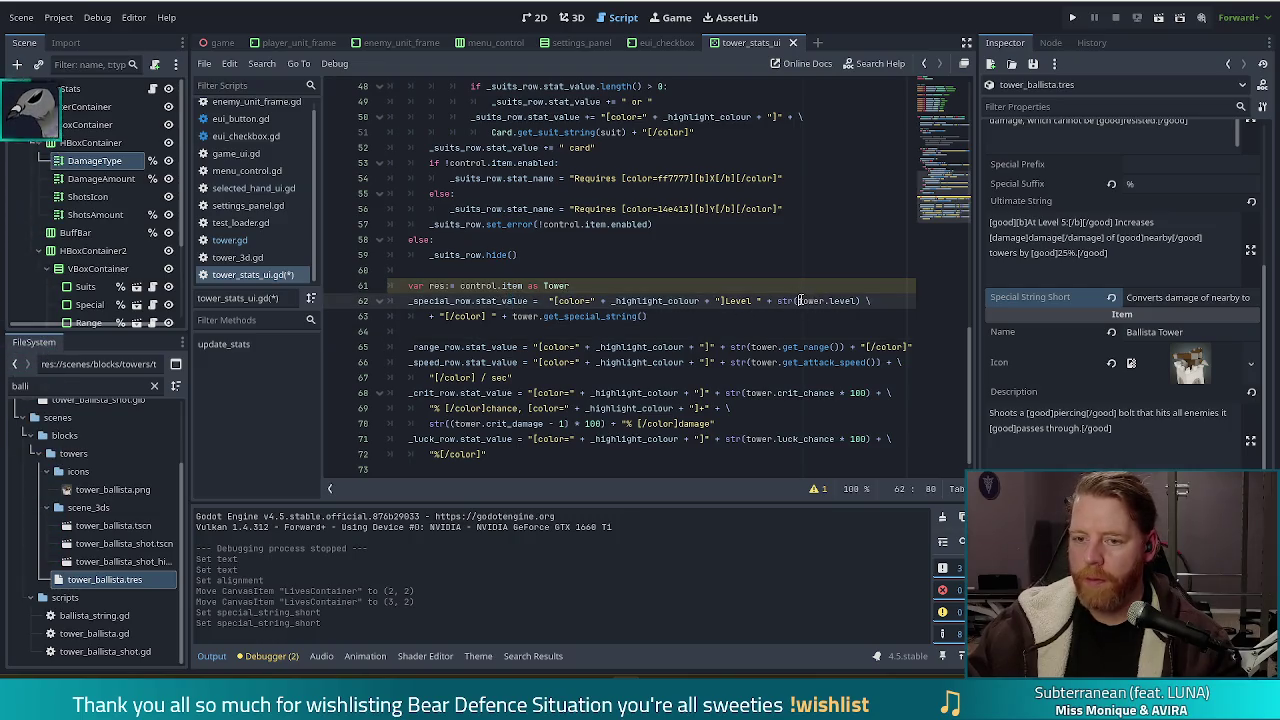
drag(798, 300, 857, 300)
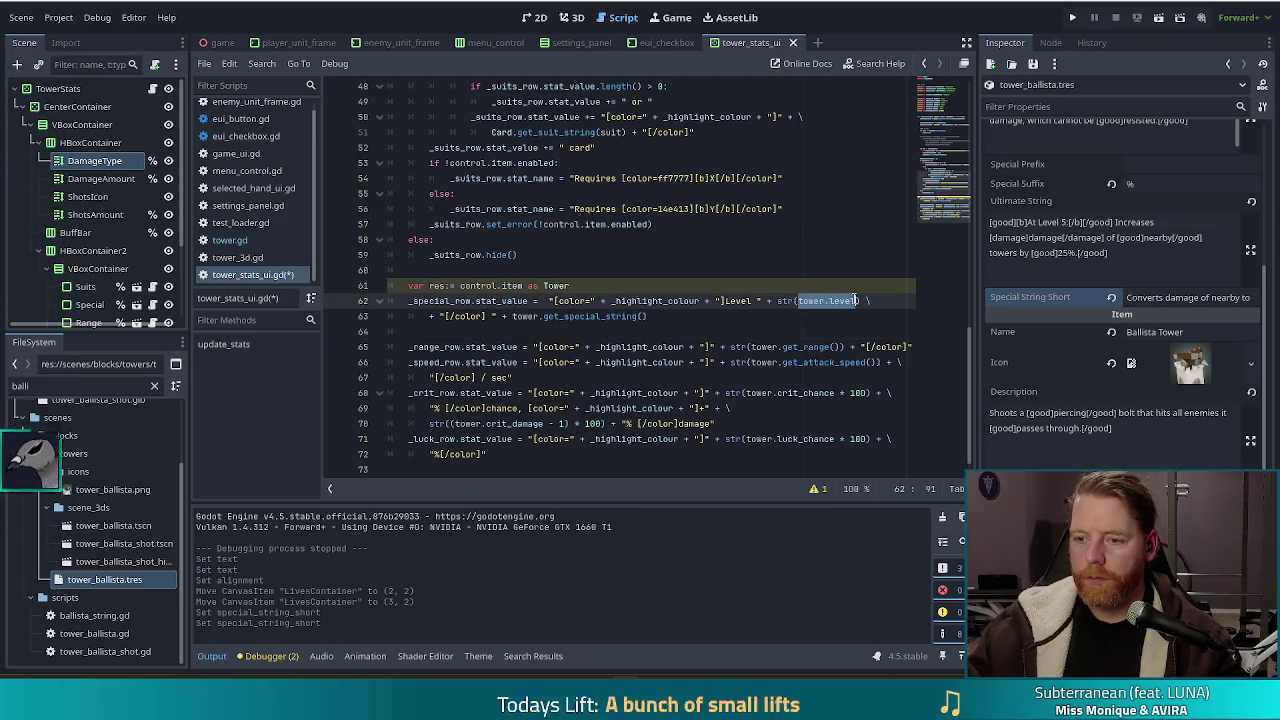
double_click(822, 300)
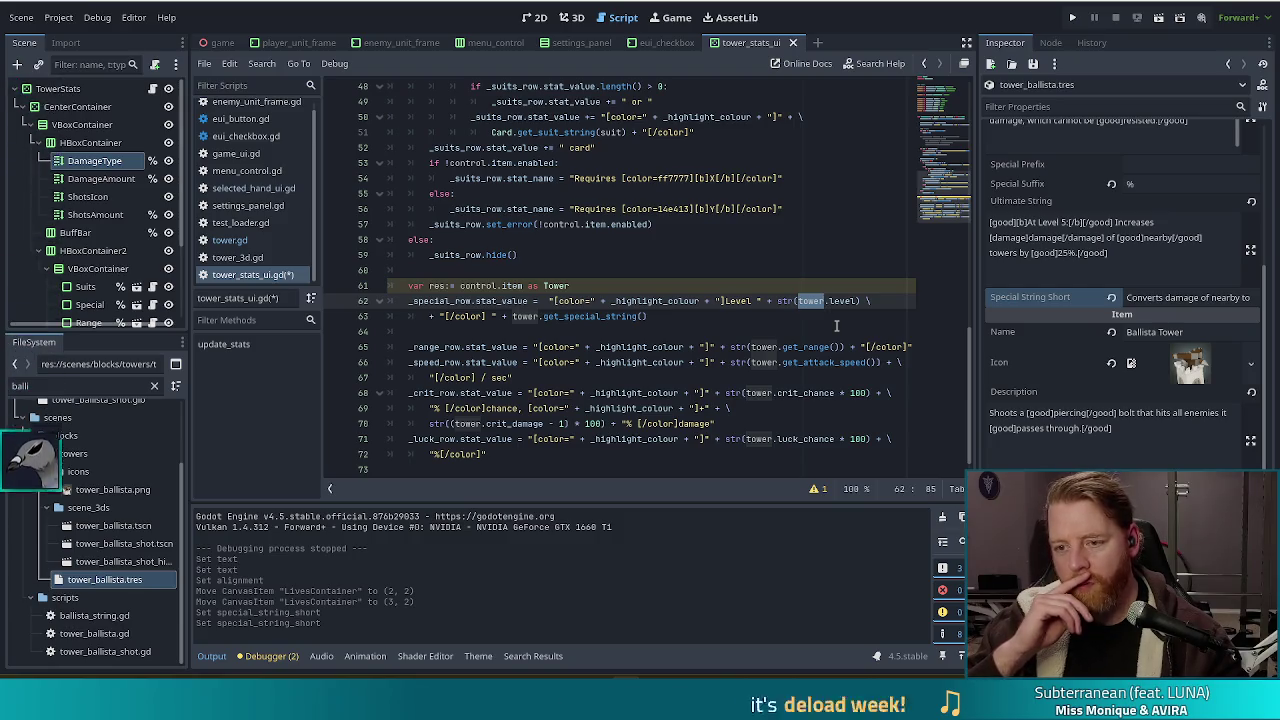
Delete the 'var res' line, use control.item.special_string_short as the special value, and save.
double_click(516, 317)
text(res)
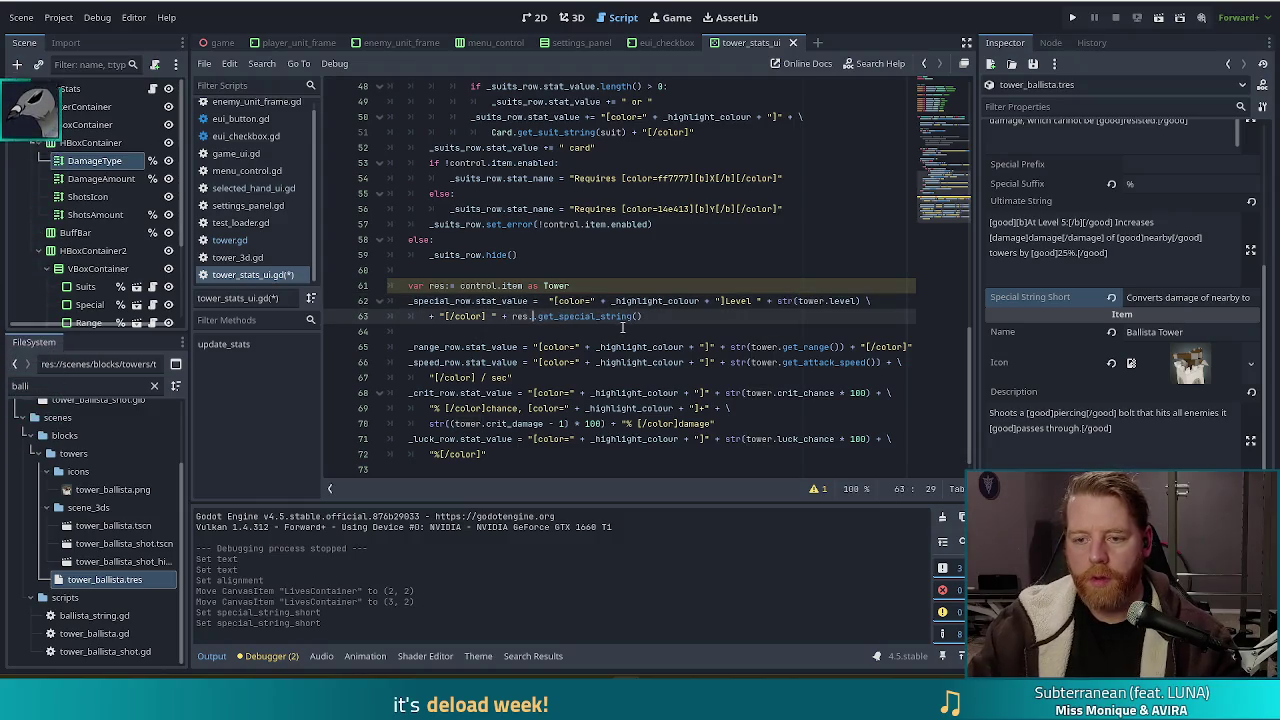
drag(590, 287, 588, 269)
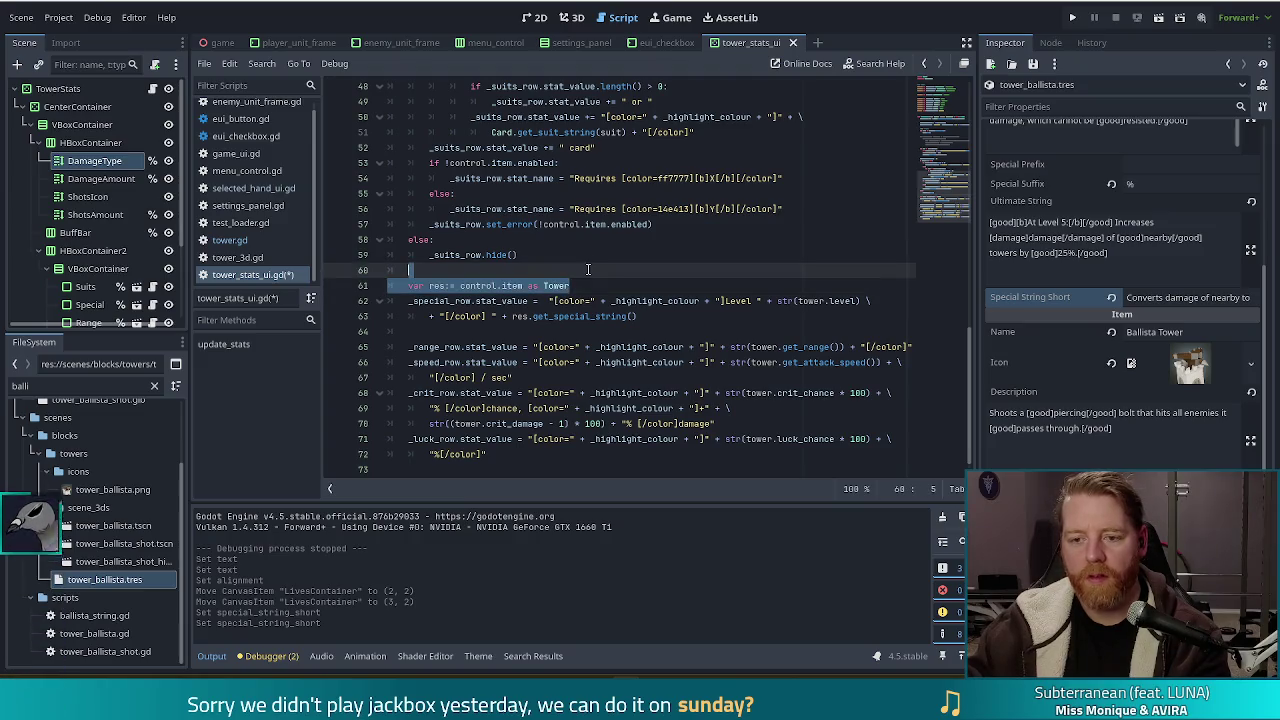
key(BackSpace)
drag(512, 301, 640, 301)
text(control.)
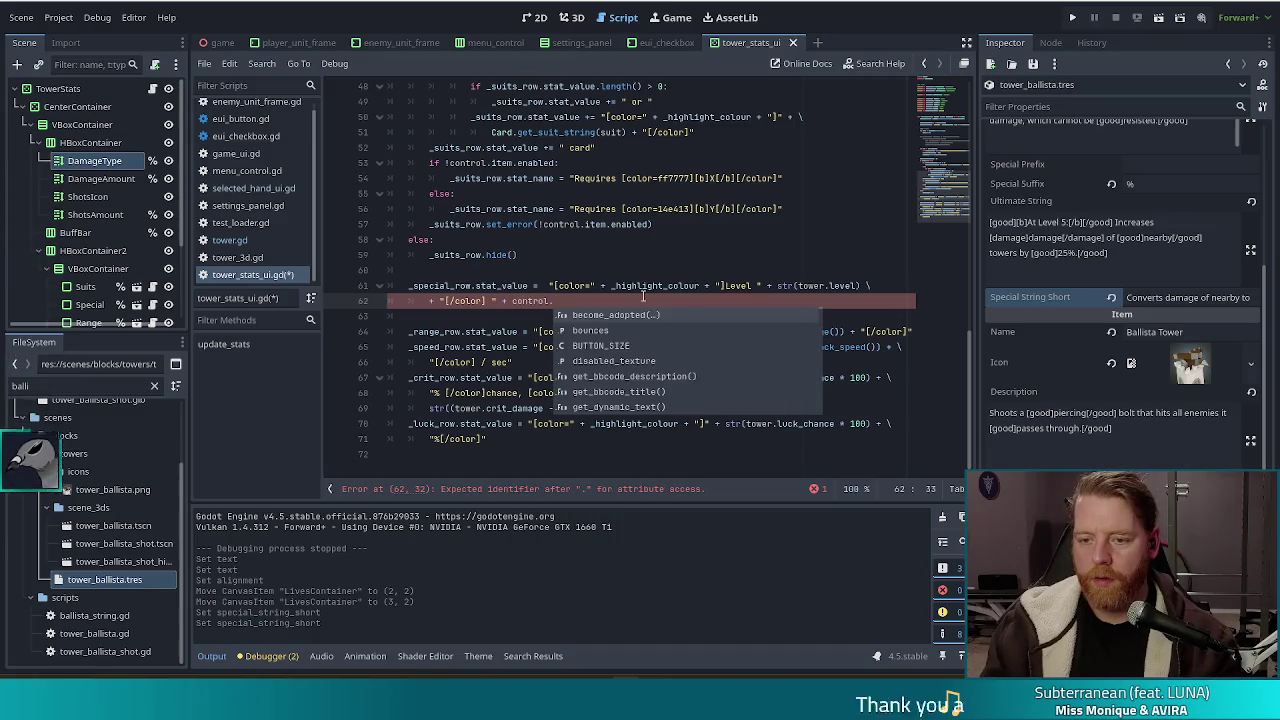
text(item.)
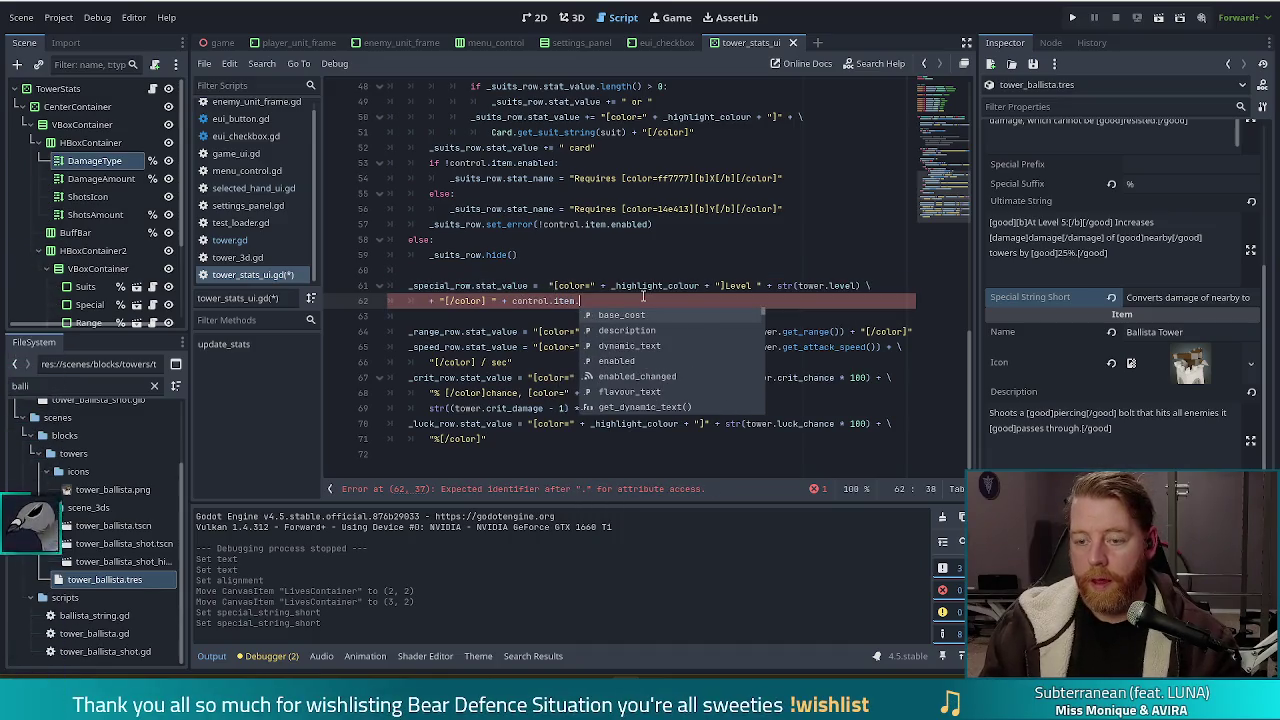
text(s)
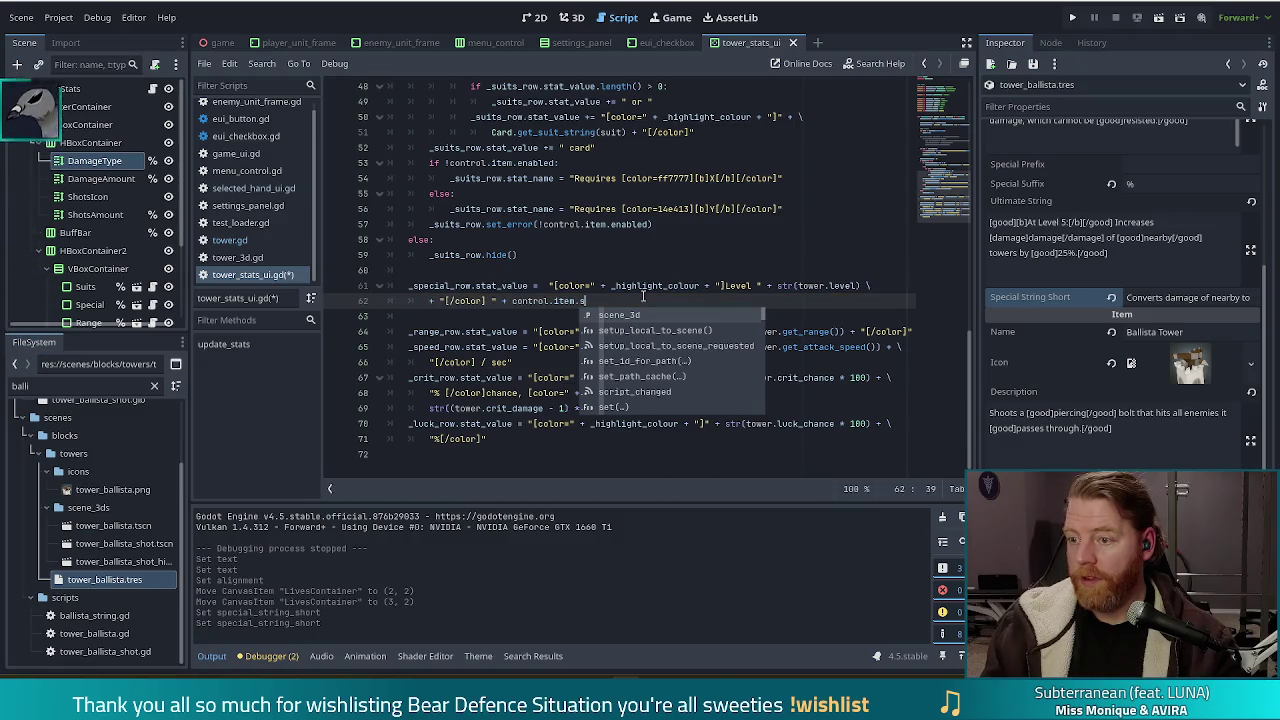
text(pecial)
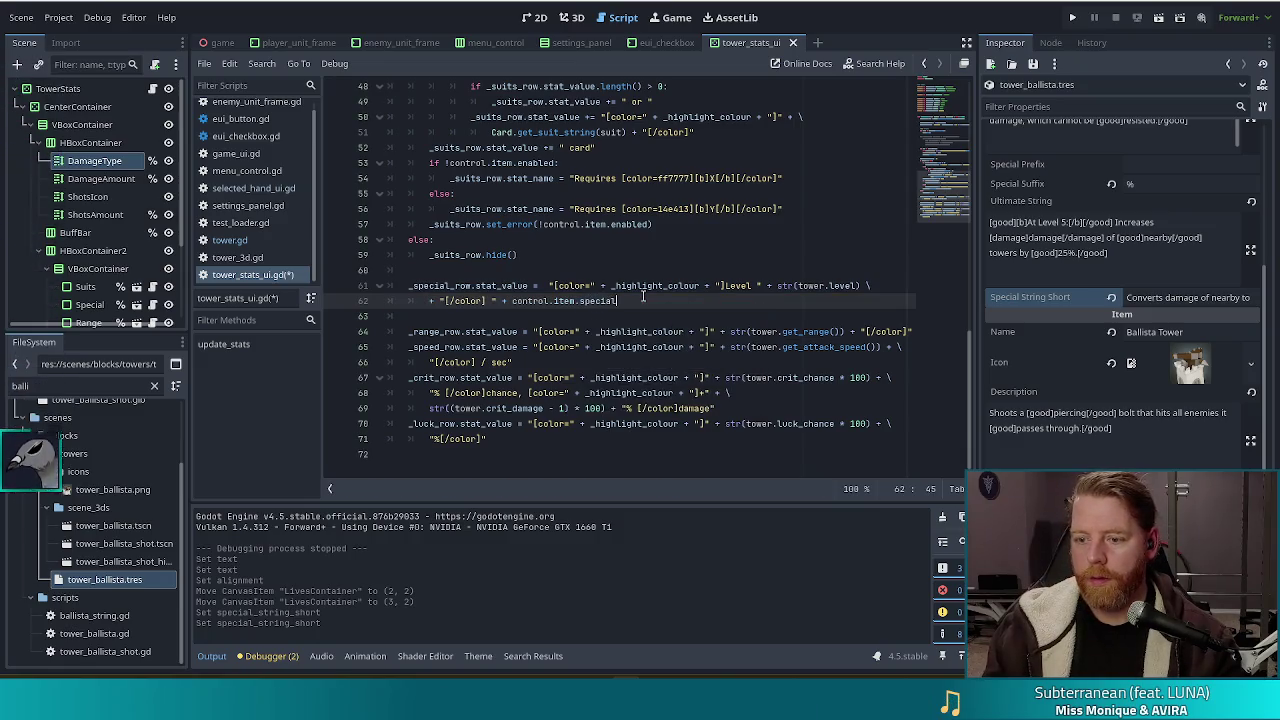
text(_string_short)
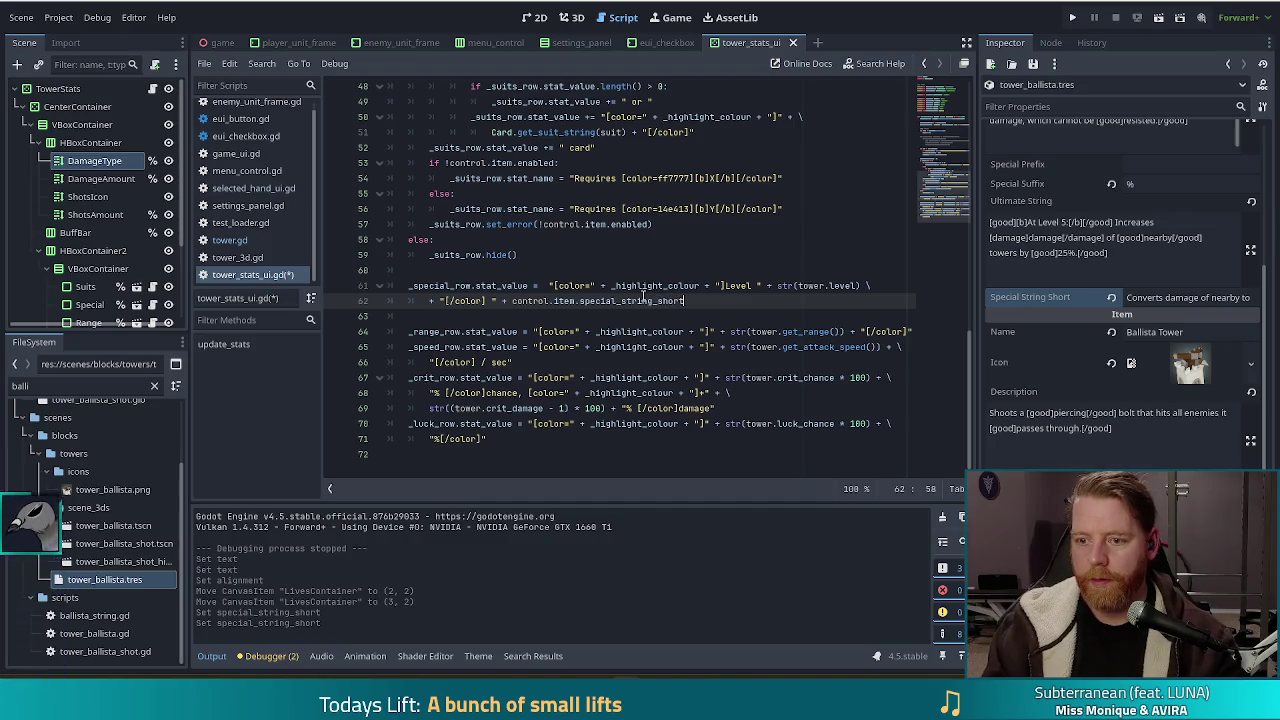
key(ctrl+s)
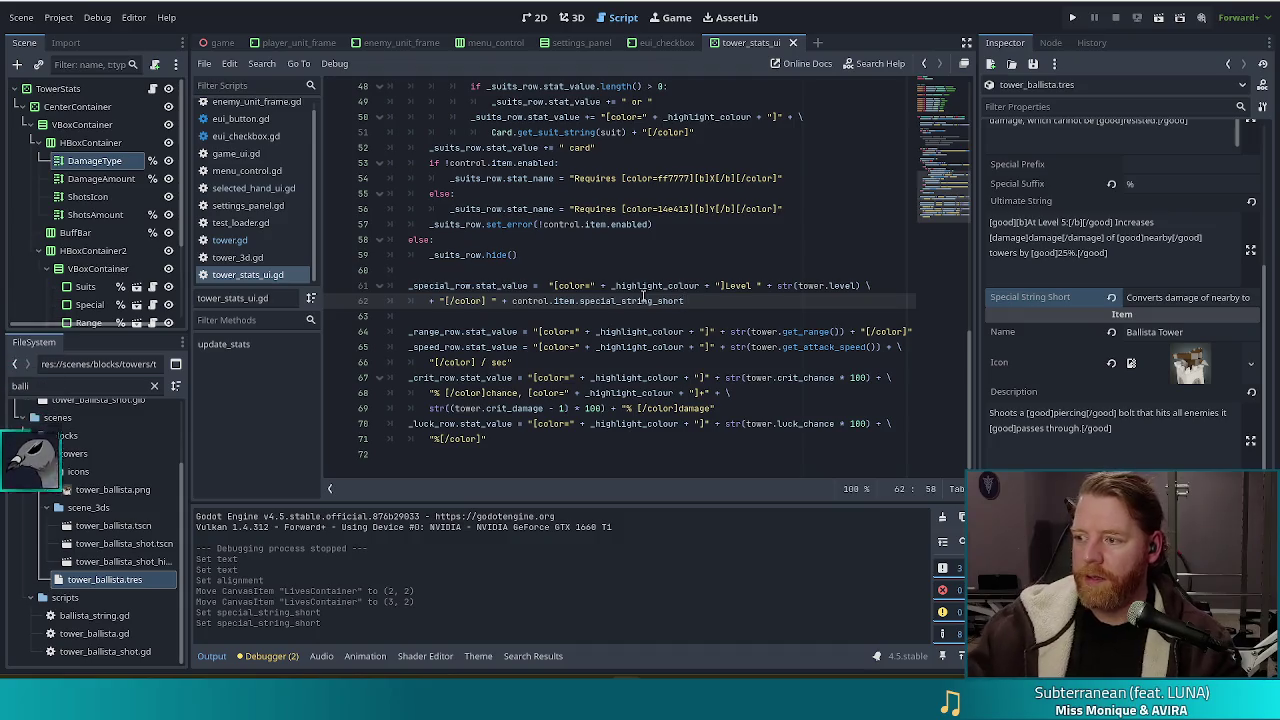
Run a new game, inspect the 9 of Wind Ballista Tower's Special row, then stop the game with F8.
click(1075, 15)
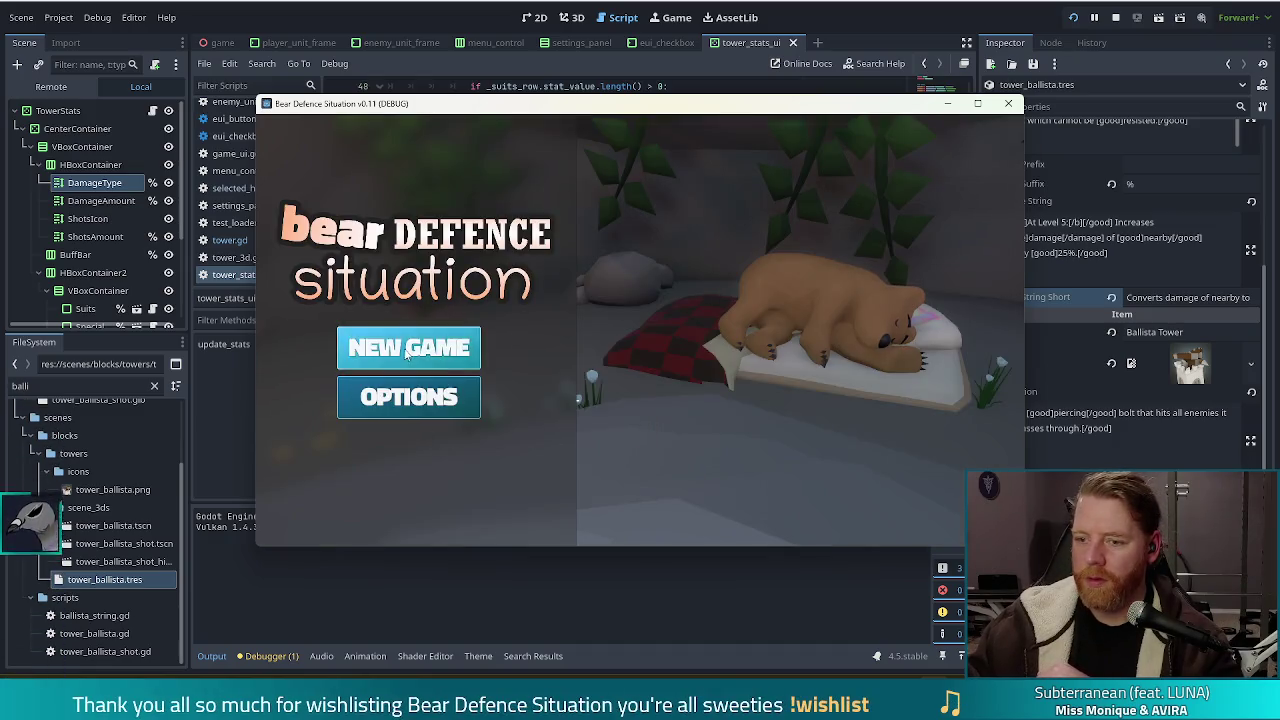
click(406, 350)
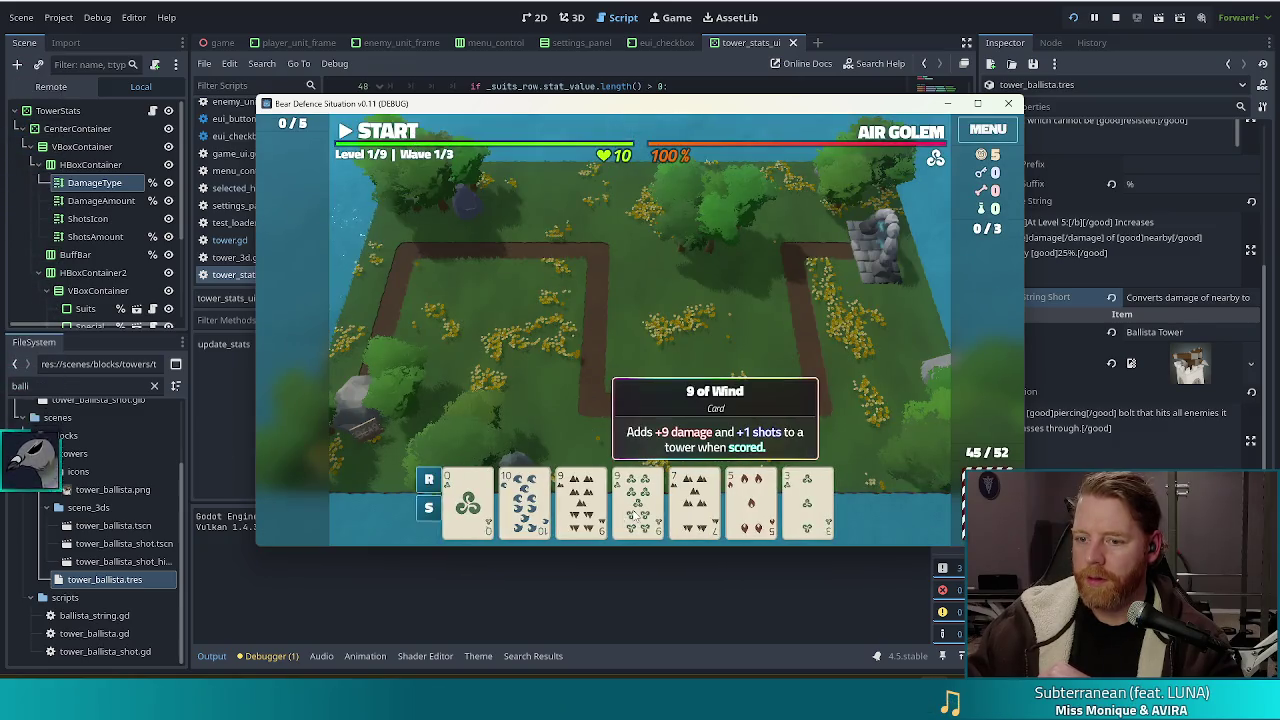
click(637, 516)
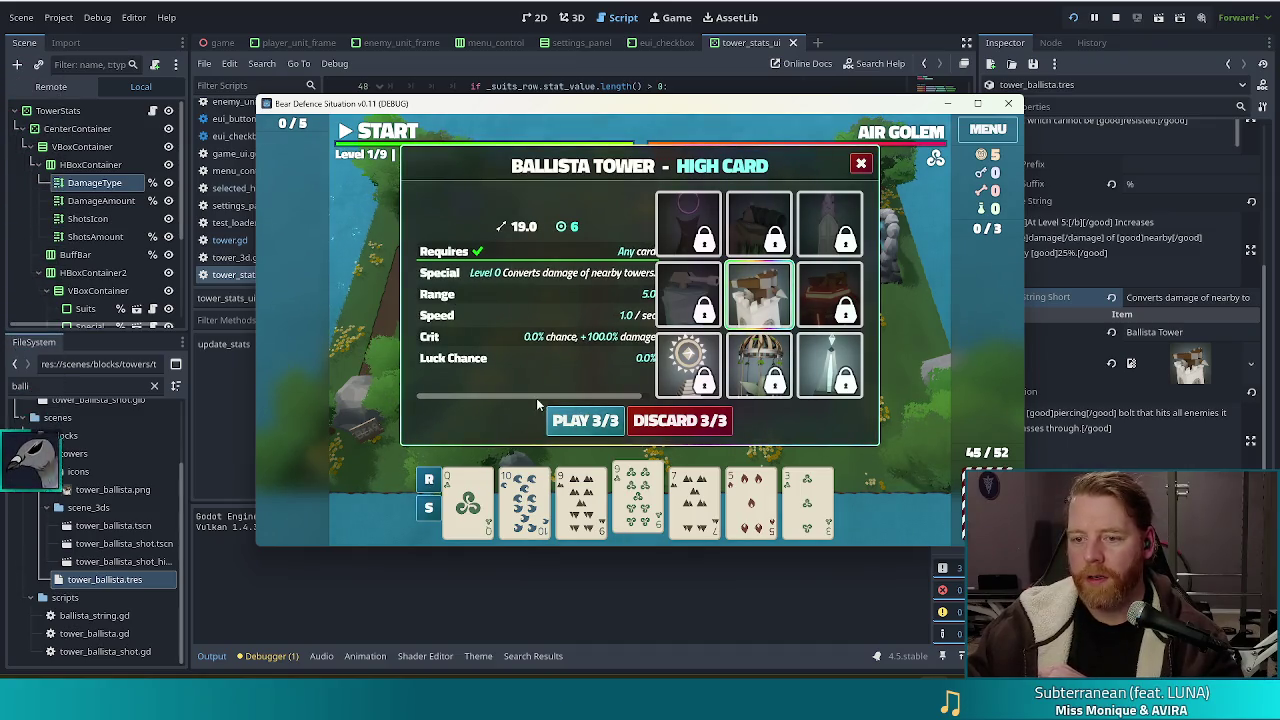
drag(519, 393, 614, 394)
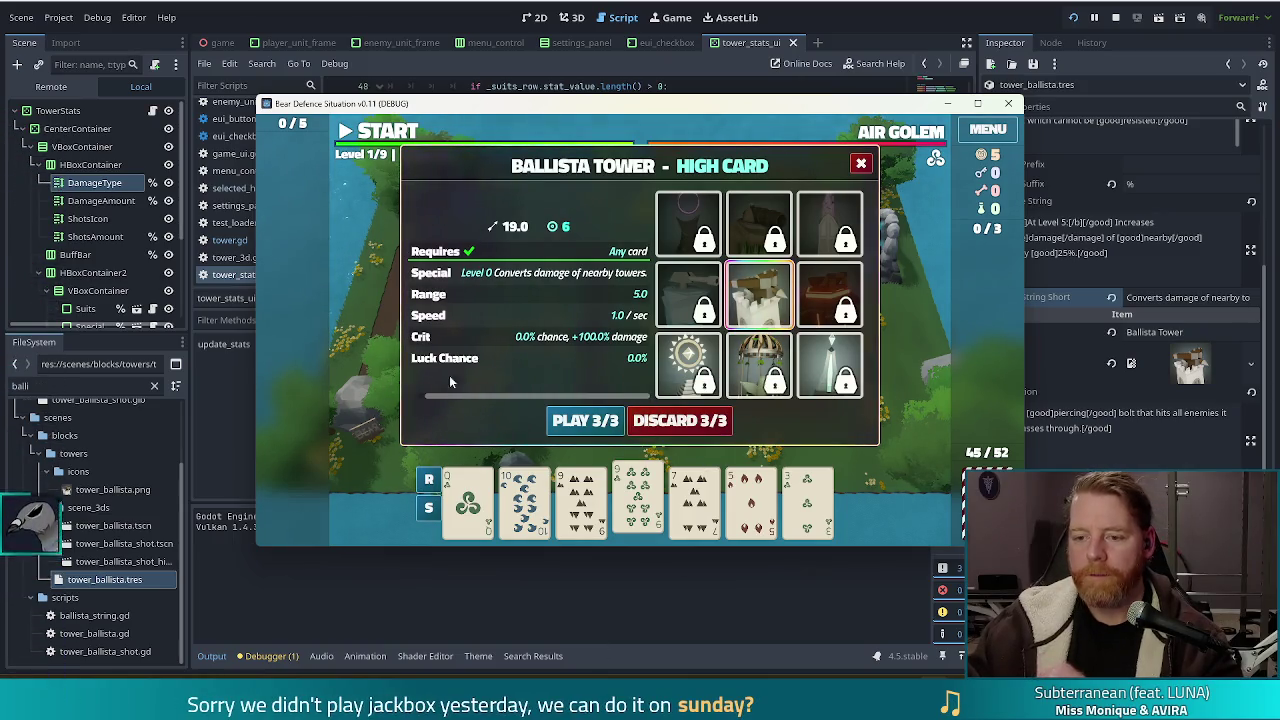
mouse_move(531, 396)
mouse_down()
mouse_move(449, 396)
mouse_move(884, 394)
mouse_up()
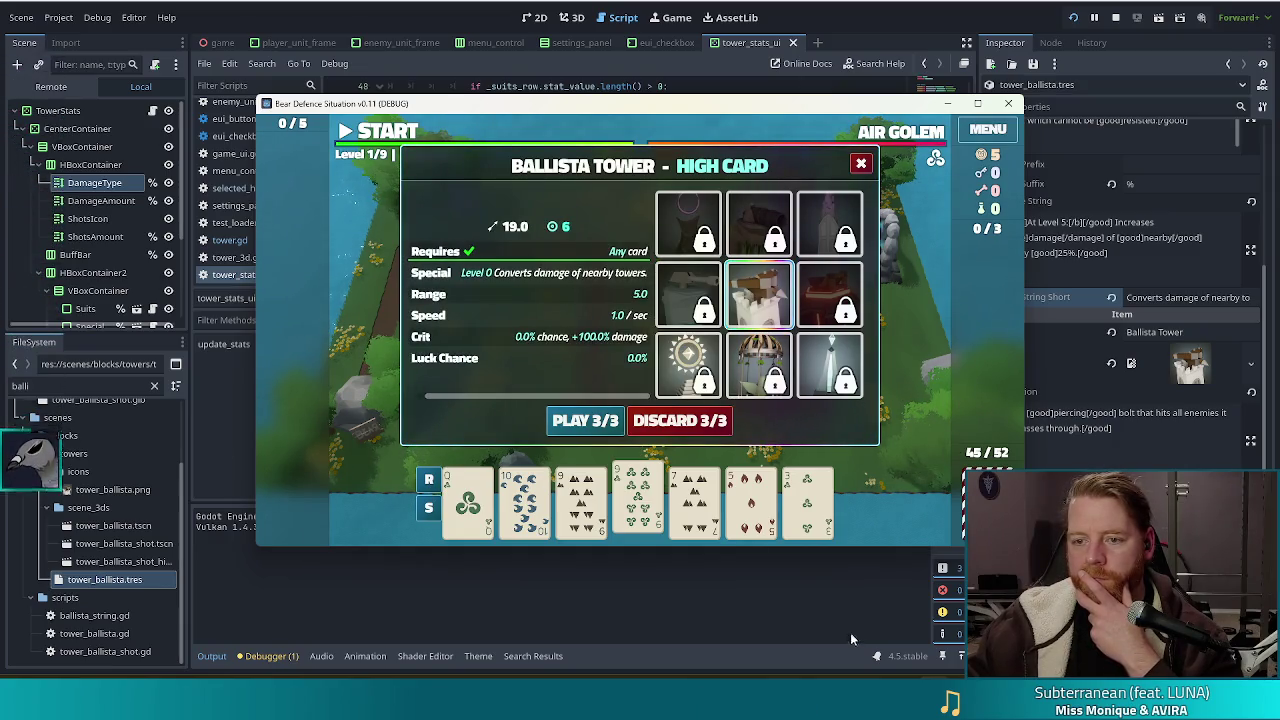
mouse_move(638, 488)
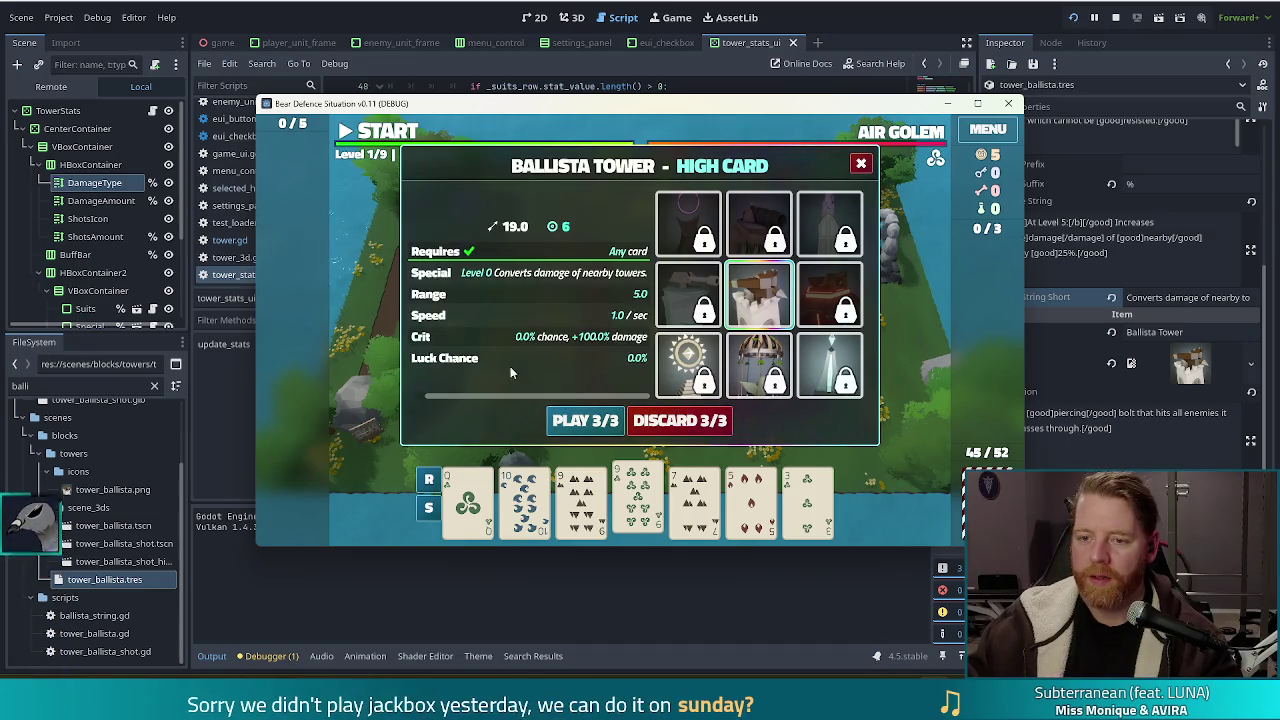
drag(470, 397, 397, 400)
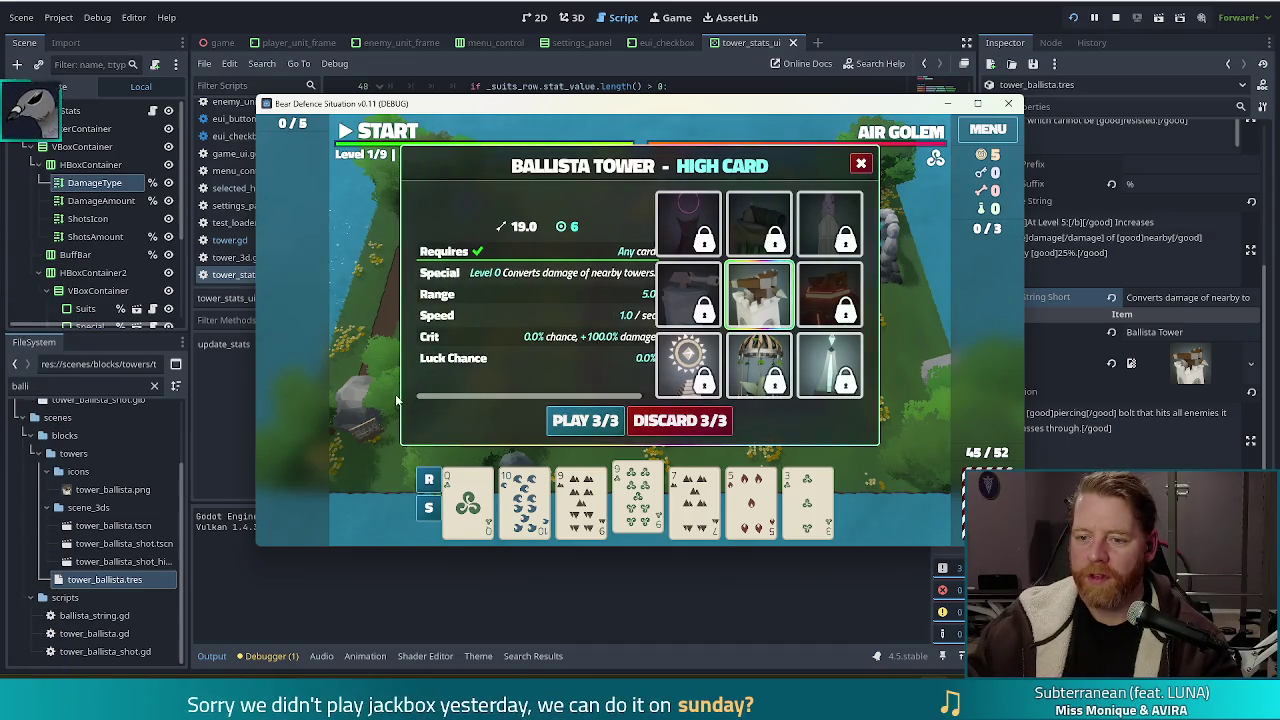
mouse_move(737, 396)
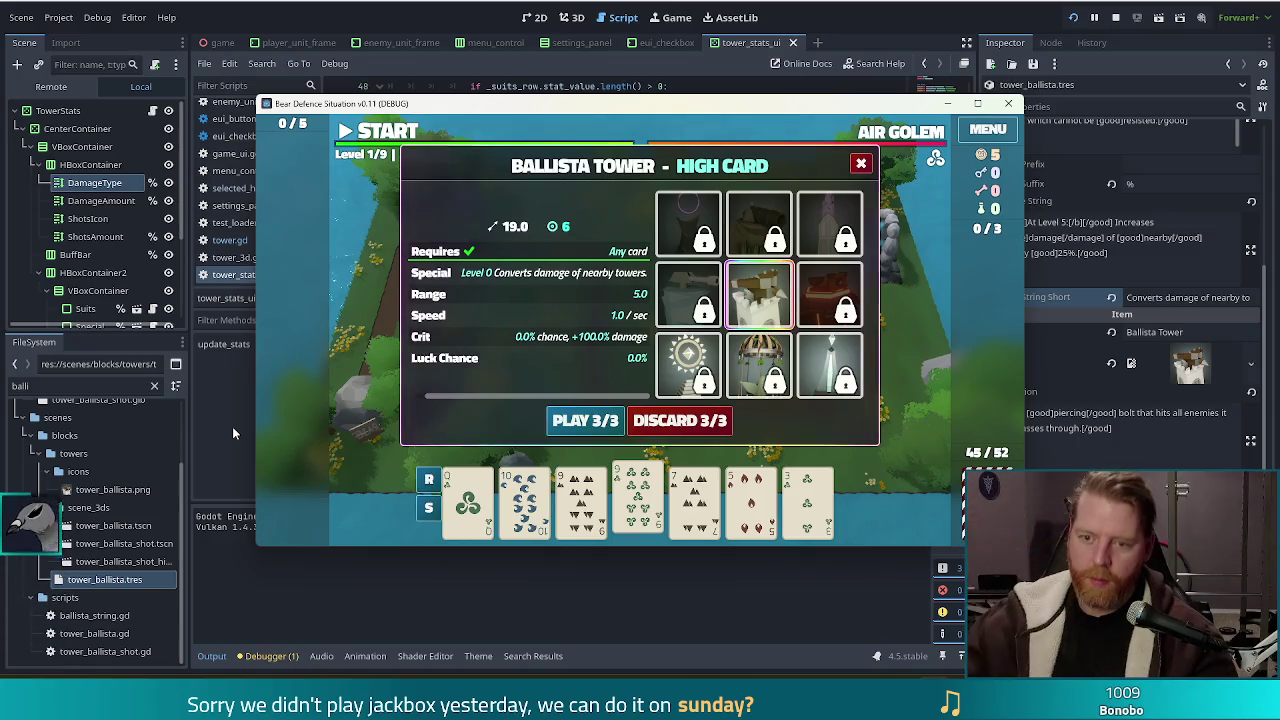
key(F8)
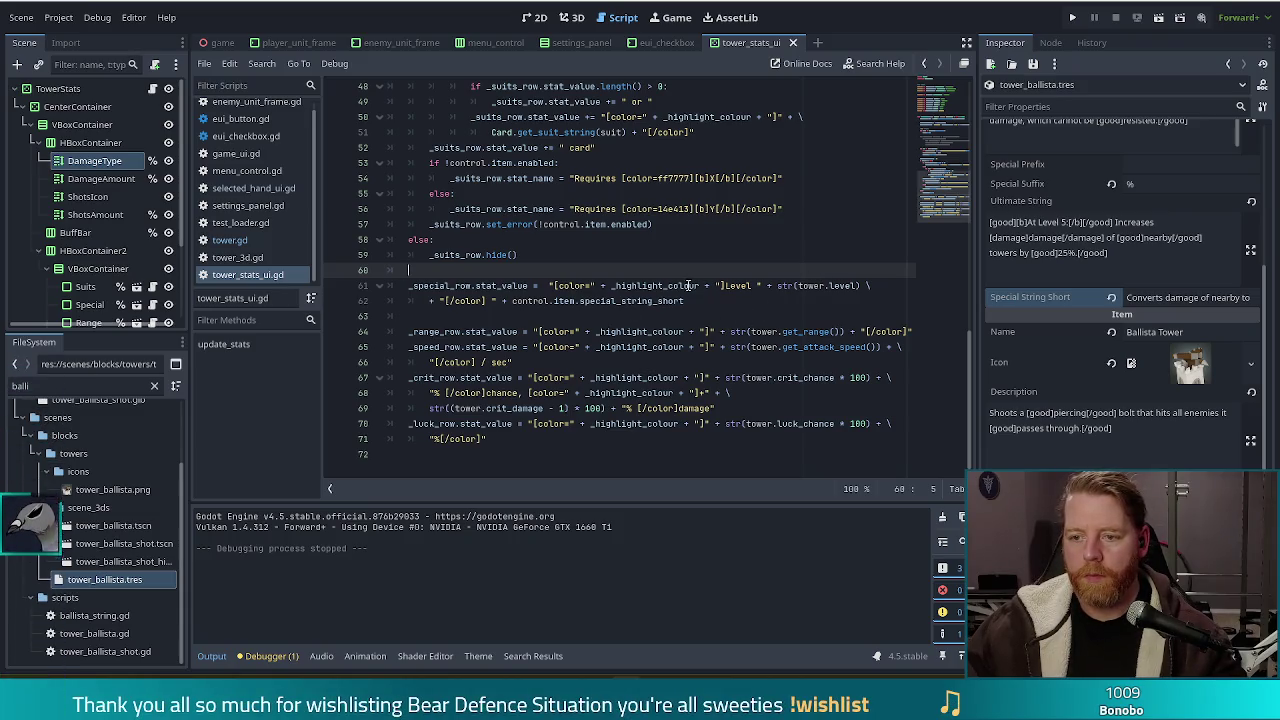
Replace the coloured level text with _special_row.stat_name = "Level " + str(tower.level + 1) and save.
click(625, 301)
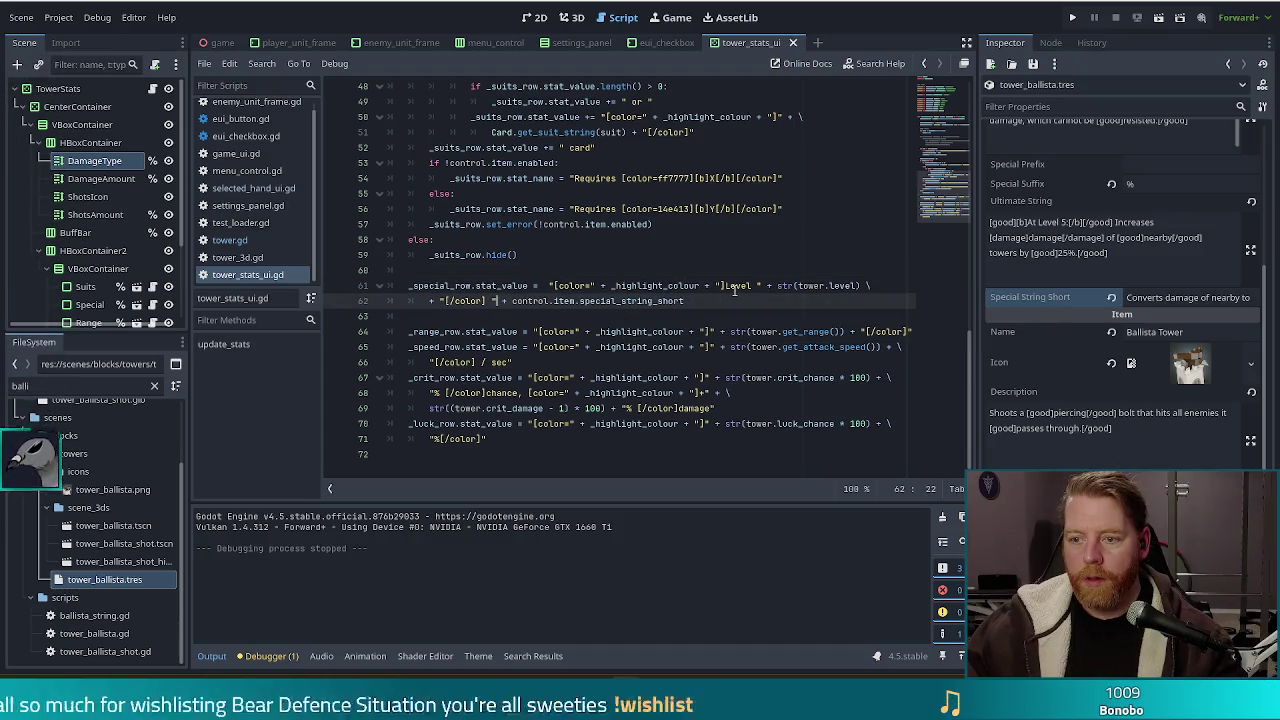
shift+click(549, 285)
key(Delete)
key(Delete)
key(Delete)
key(BackSpace)
key(ctrl+shift+Return)
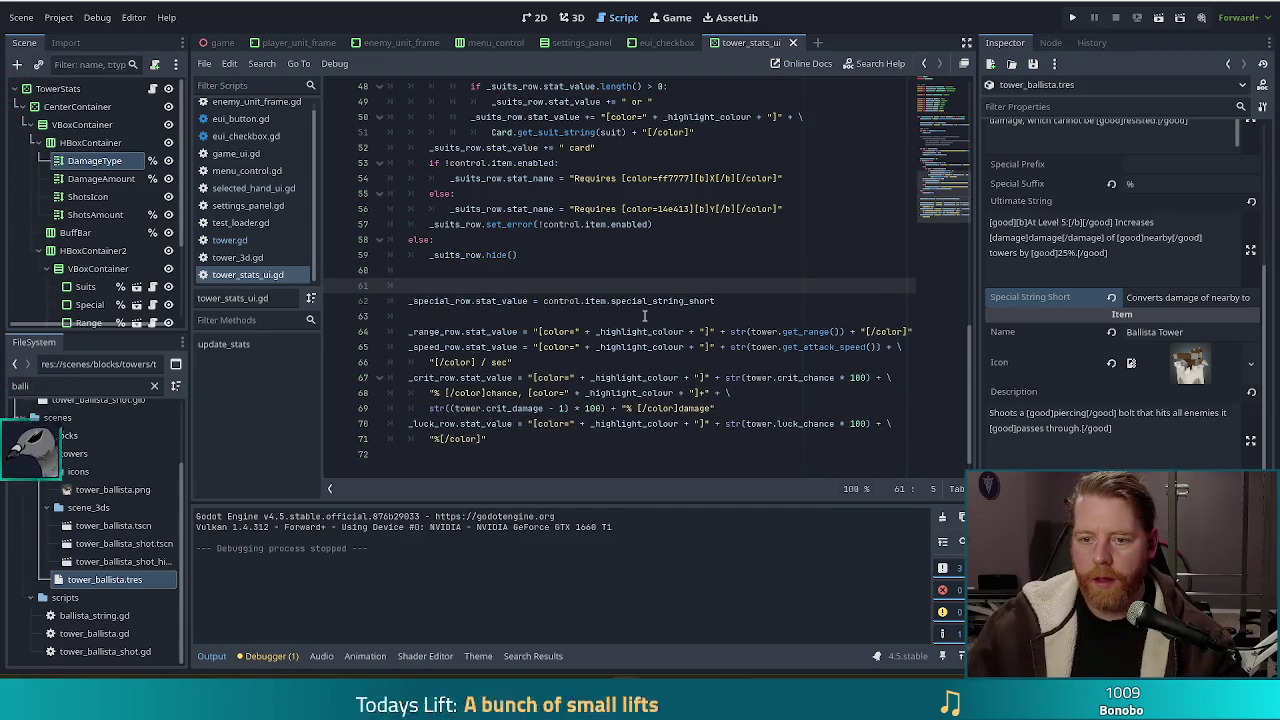
text(_special_row.)
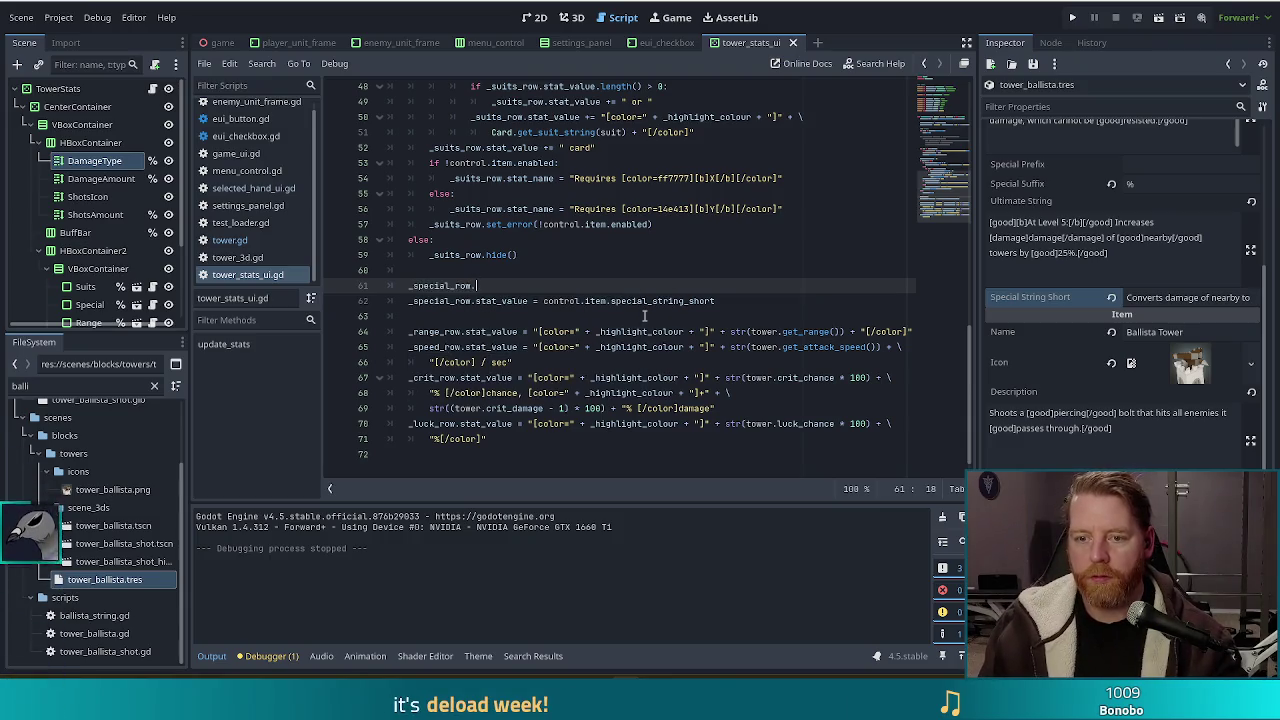
text(stat)
key(Return)
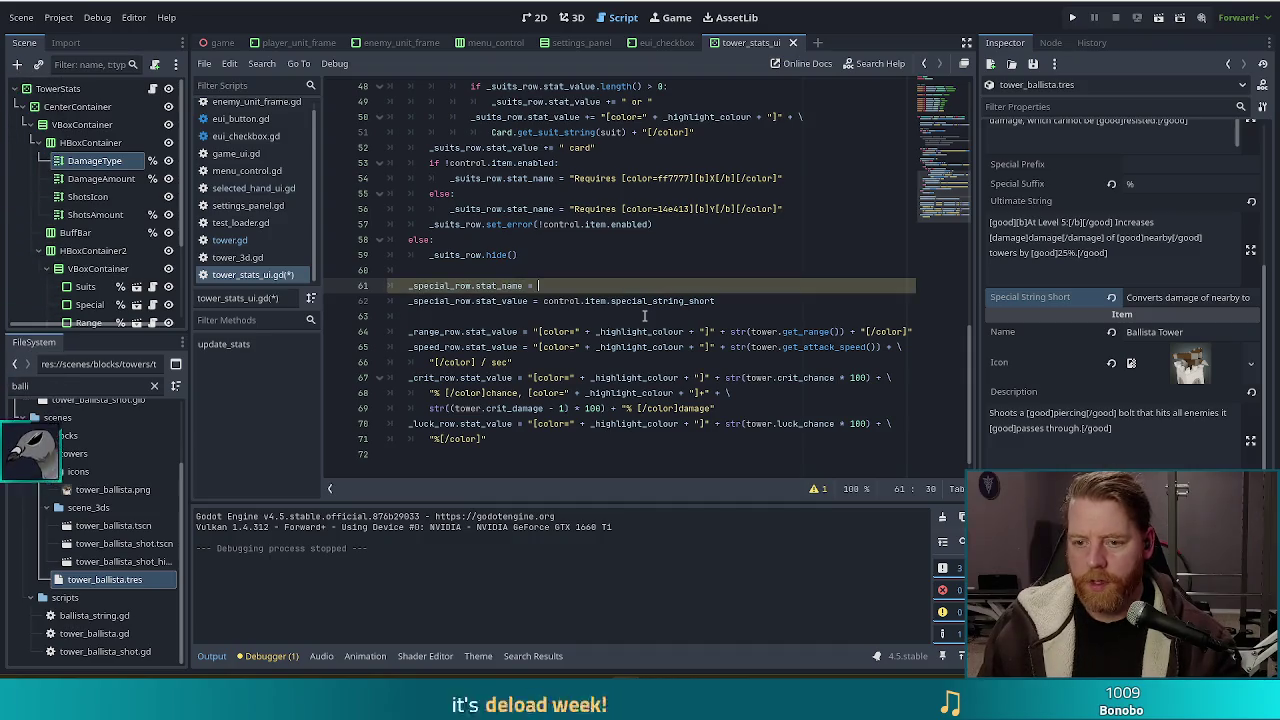
text(= "Level " + st)
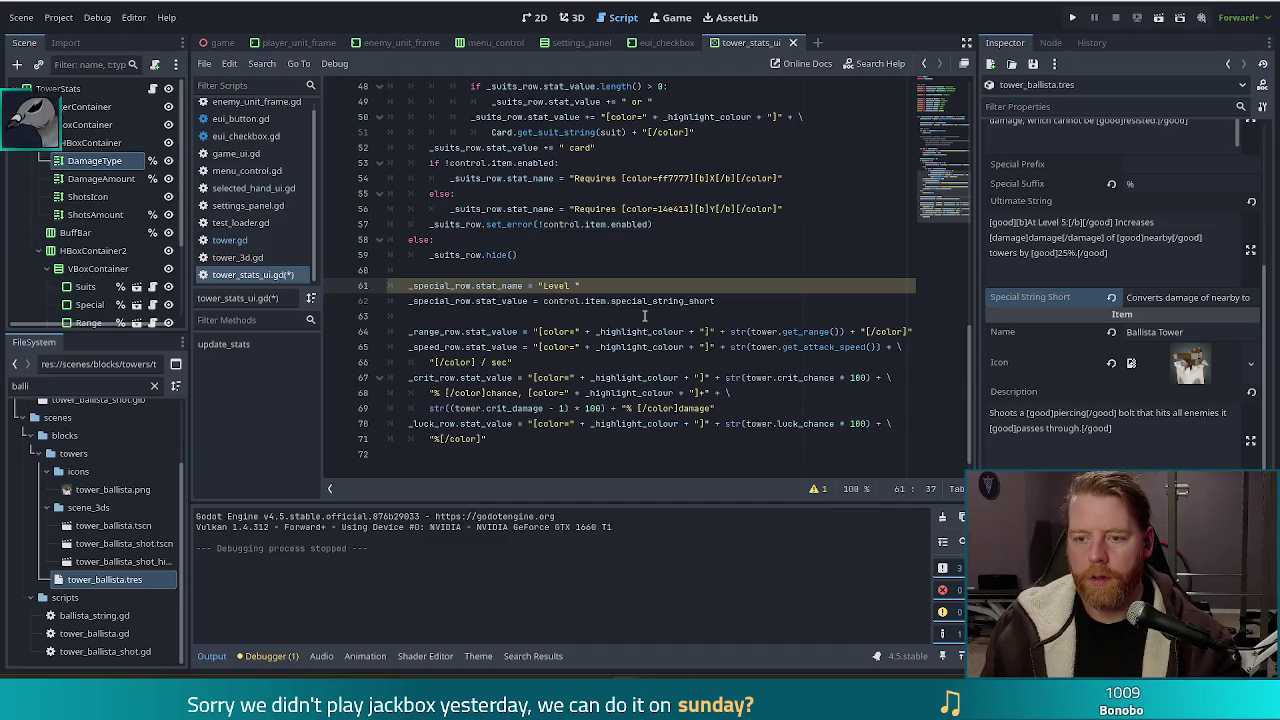
text(r(tower.level)
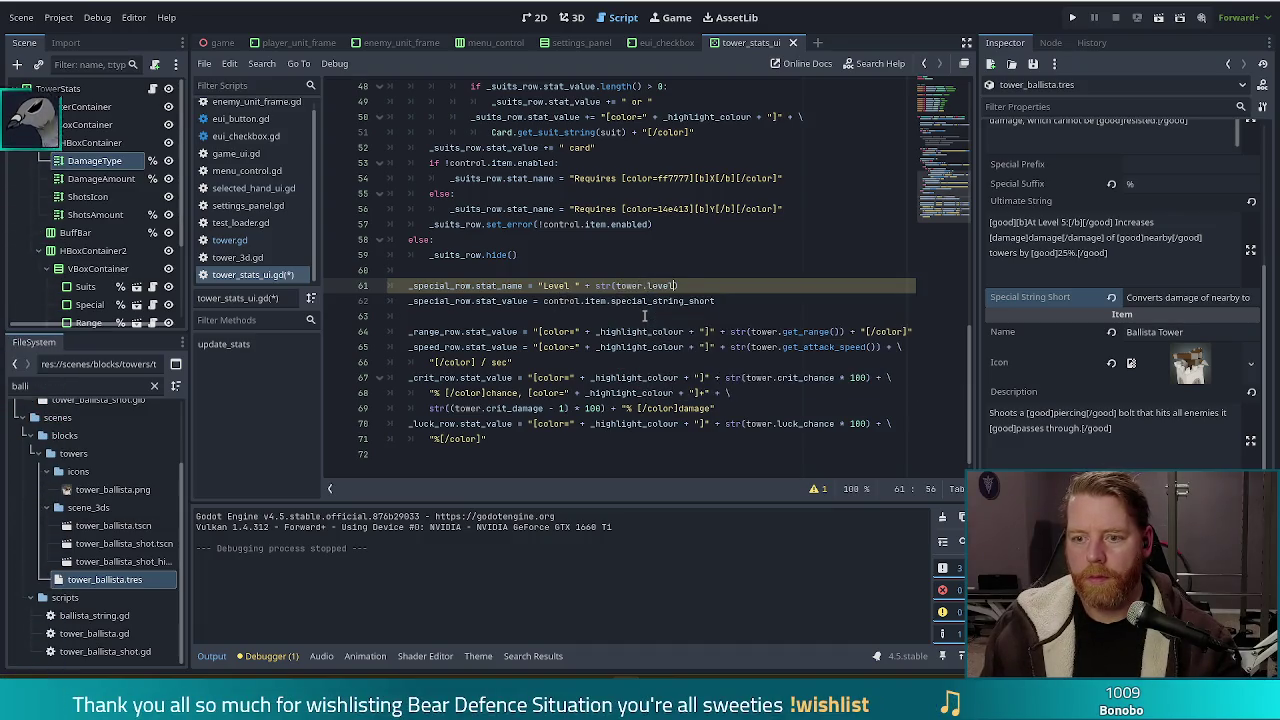
key(ctrl+s)
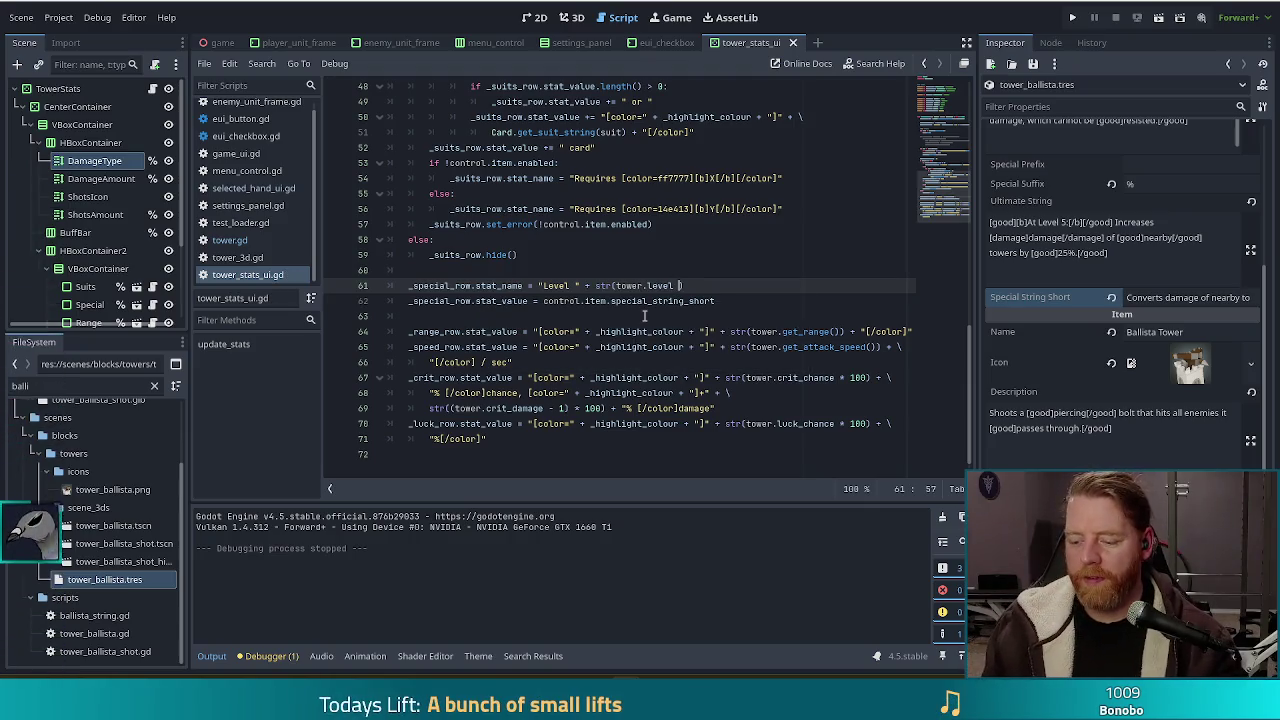
text(+ 1)
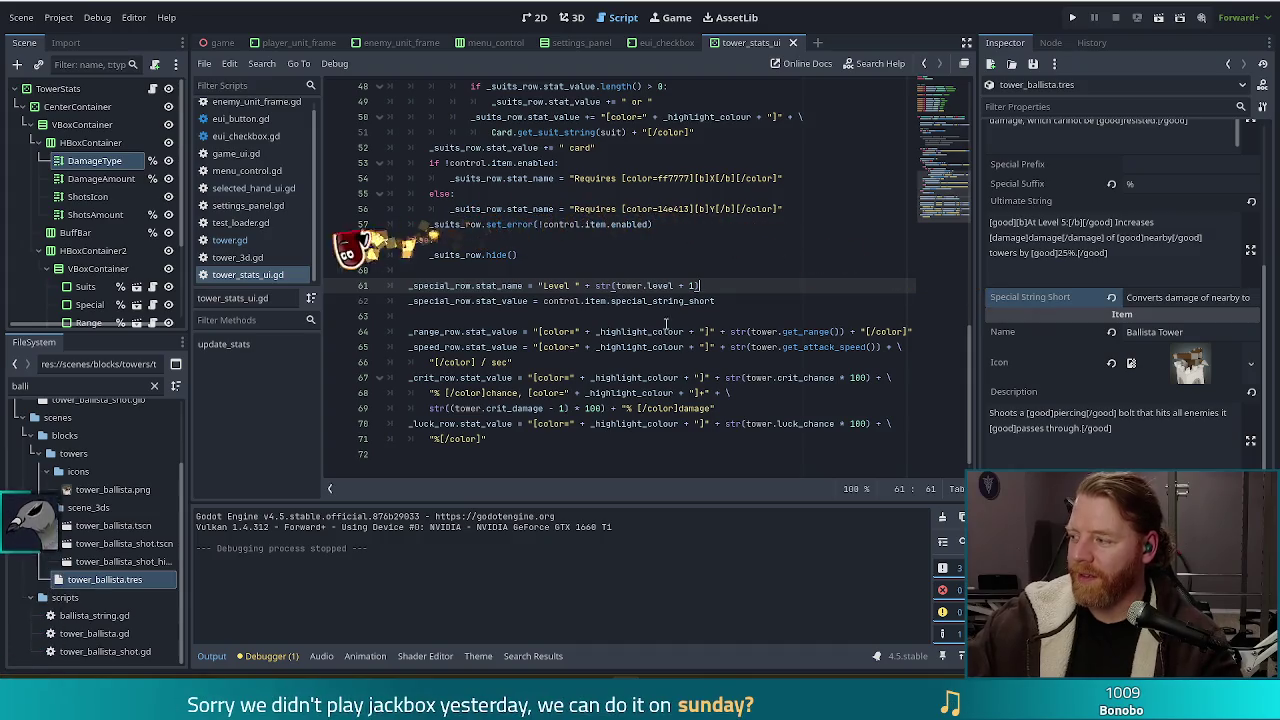
Review the new level-name and special-value lines, then run the project with F5.
key(Left)
key(Left)
key(Left)
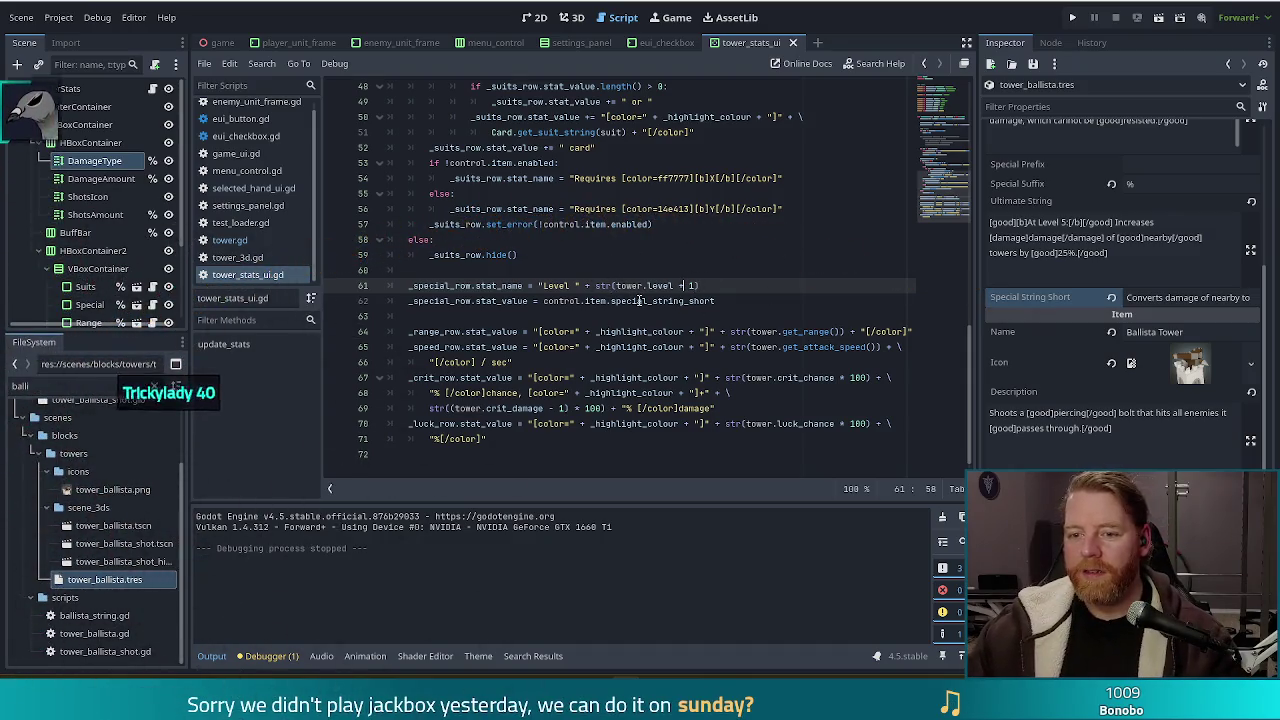
key(Down)
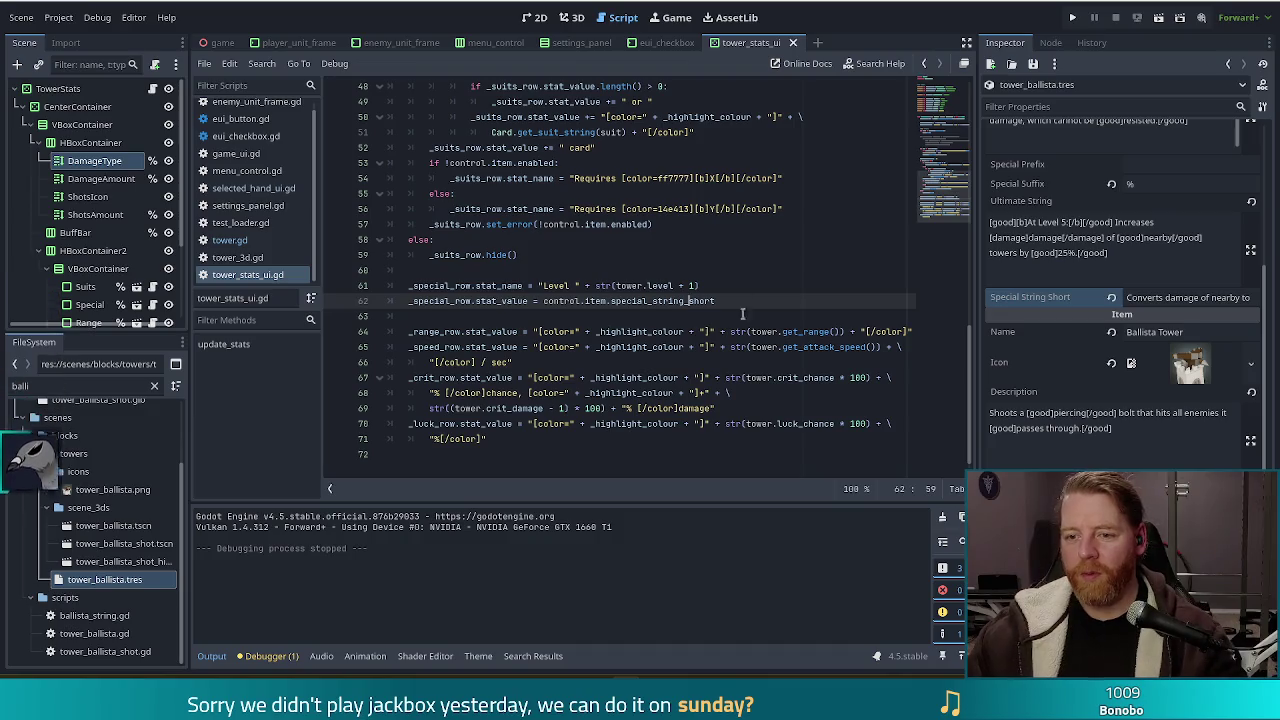
key(F5)
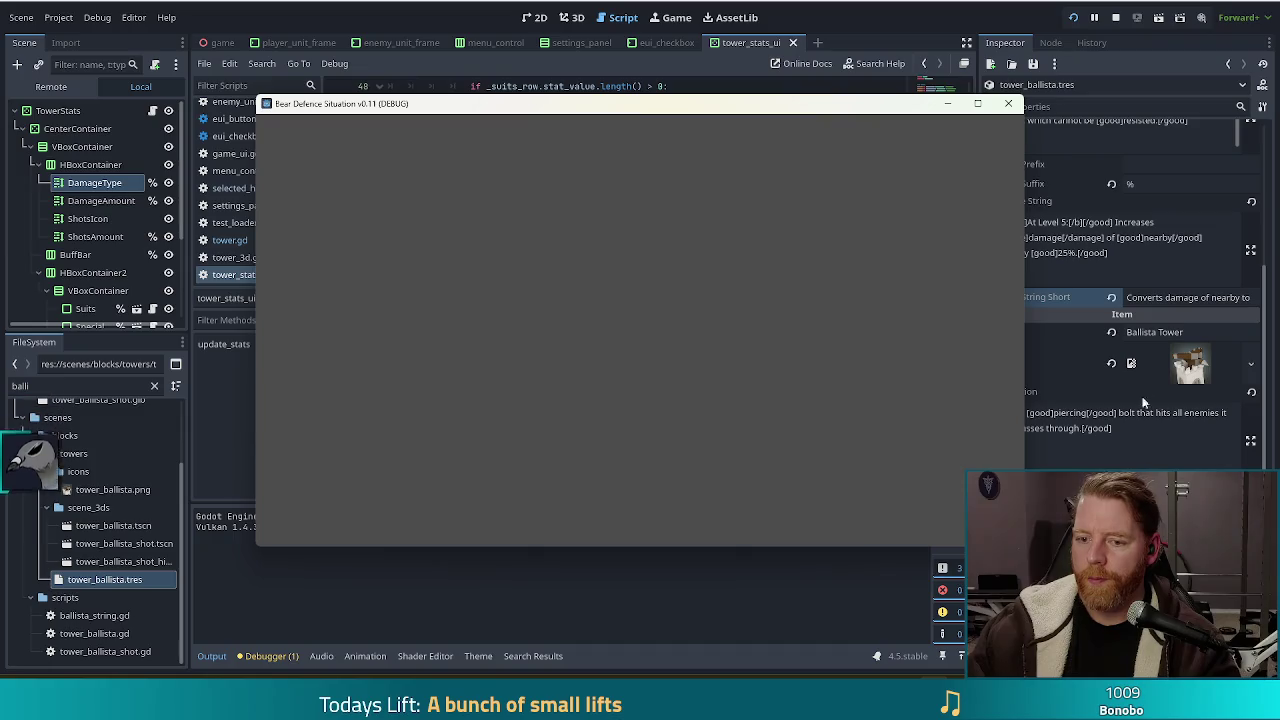
Start the level, confirm the Jack of Water tower panel shows Level 1, close it, and reposition the window.
click(424, 355)
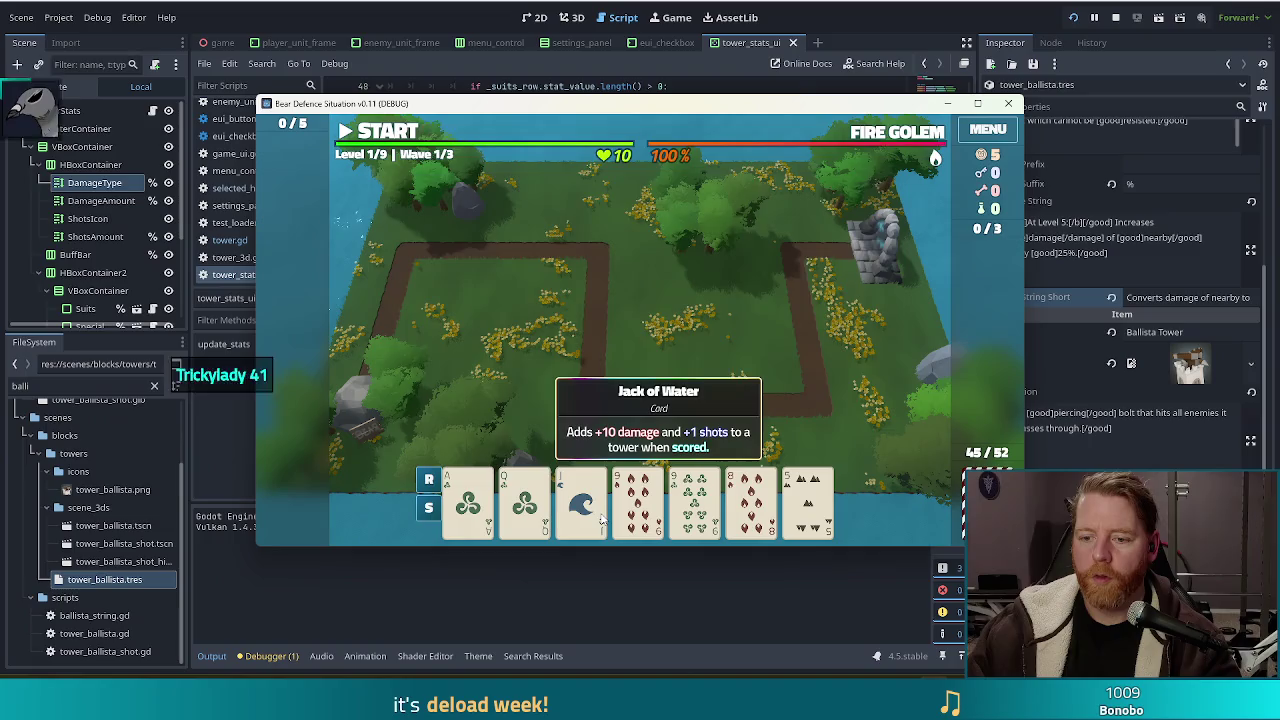
click(583, 500)
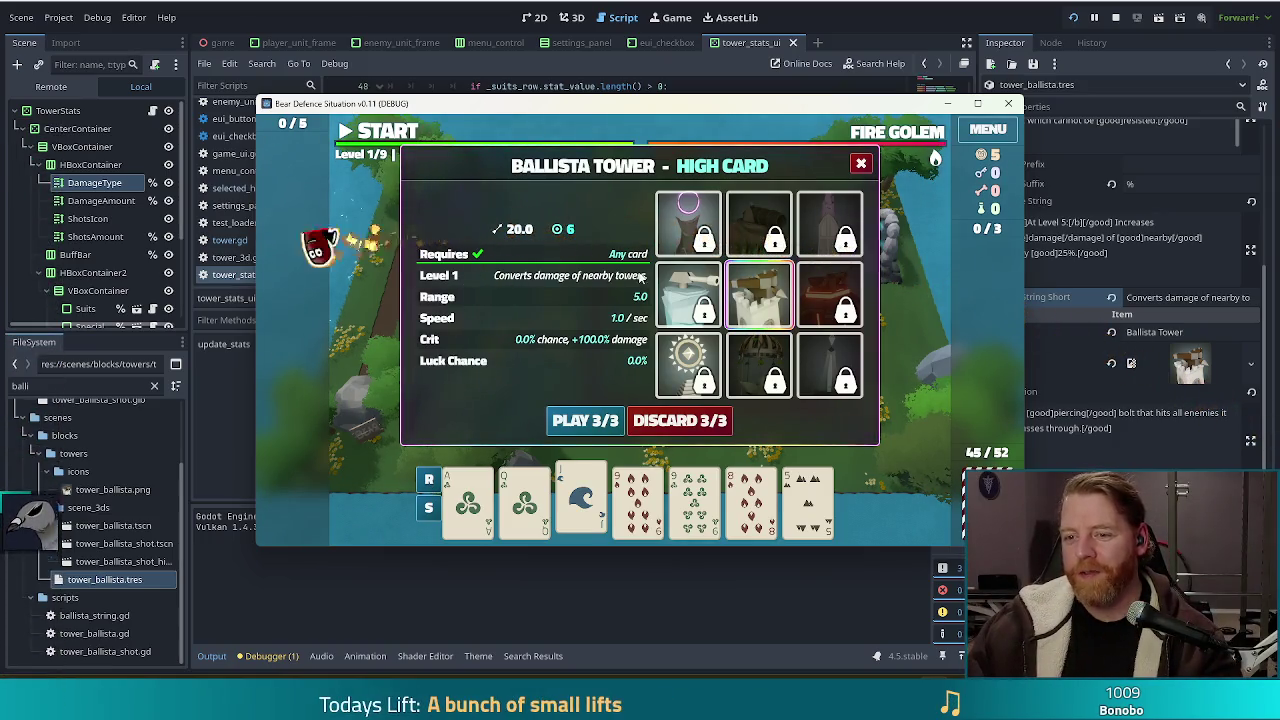
mouse_move(777, 273)
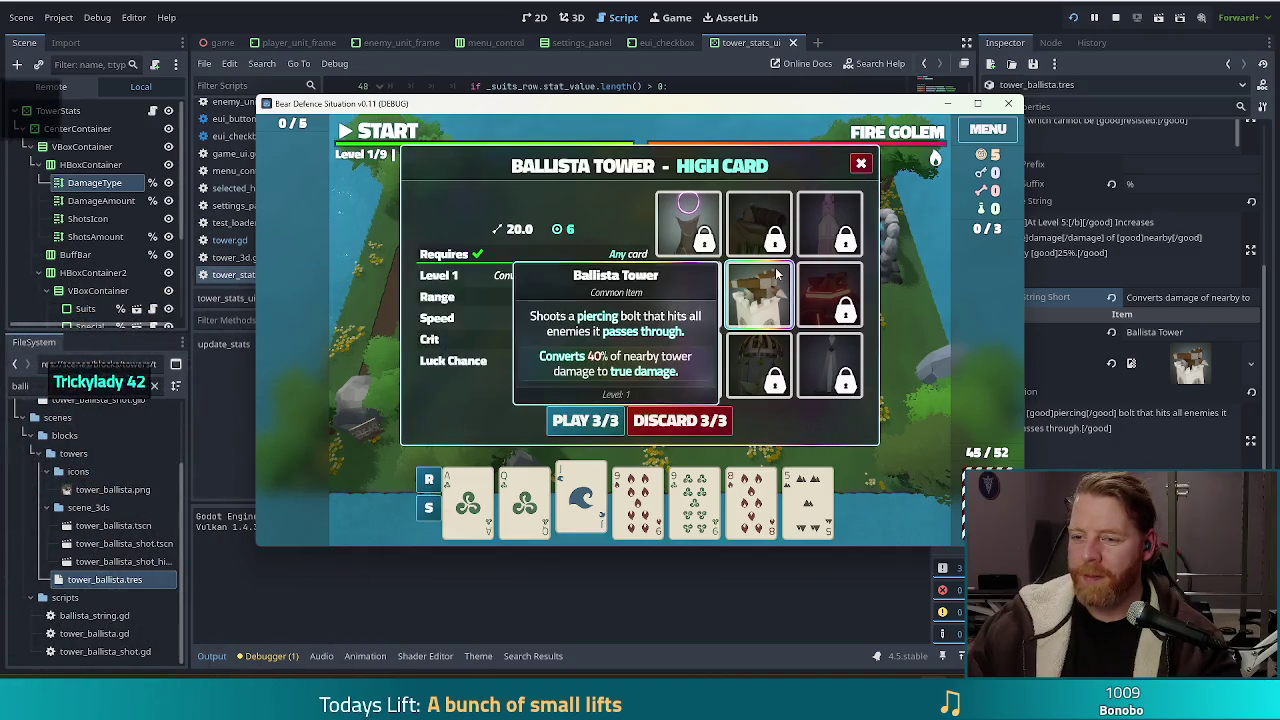
mouse_move(755, 213)
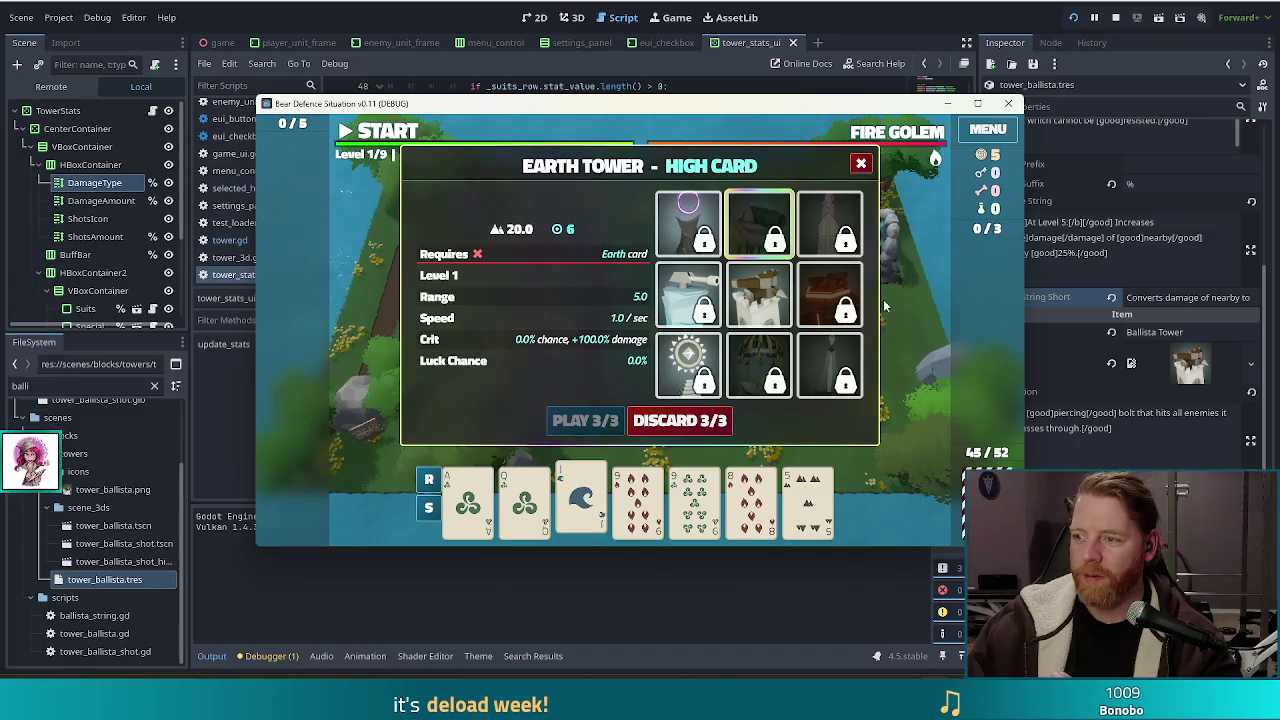
click(860, 164)
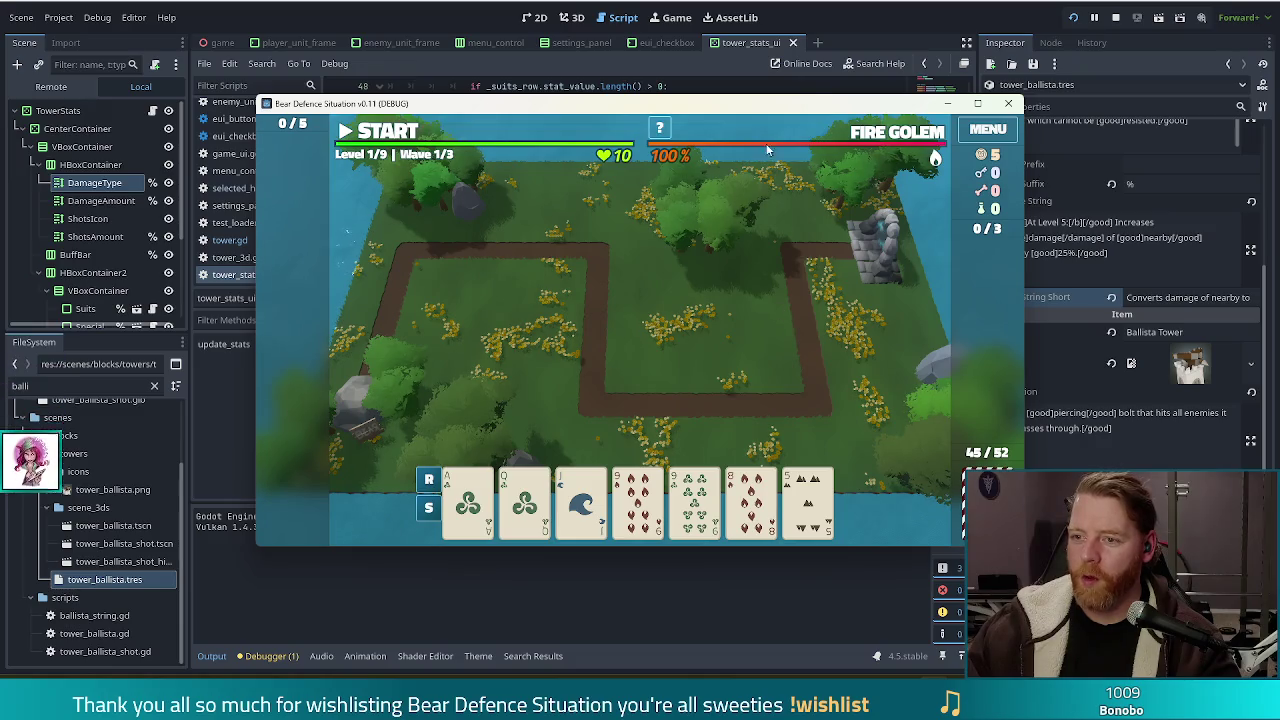
drag(813, 108, 757, 93)
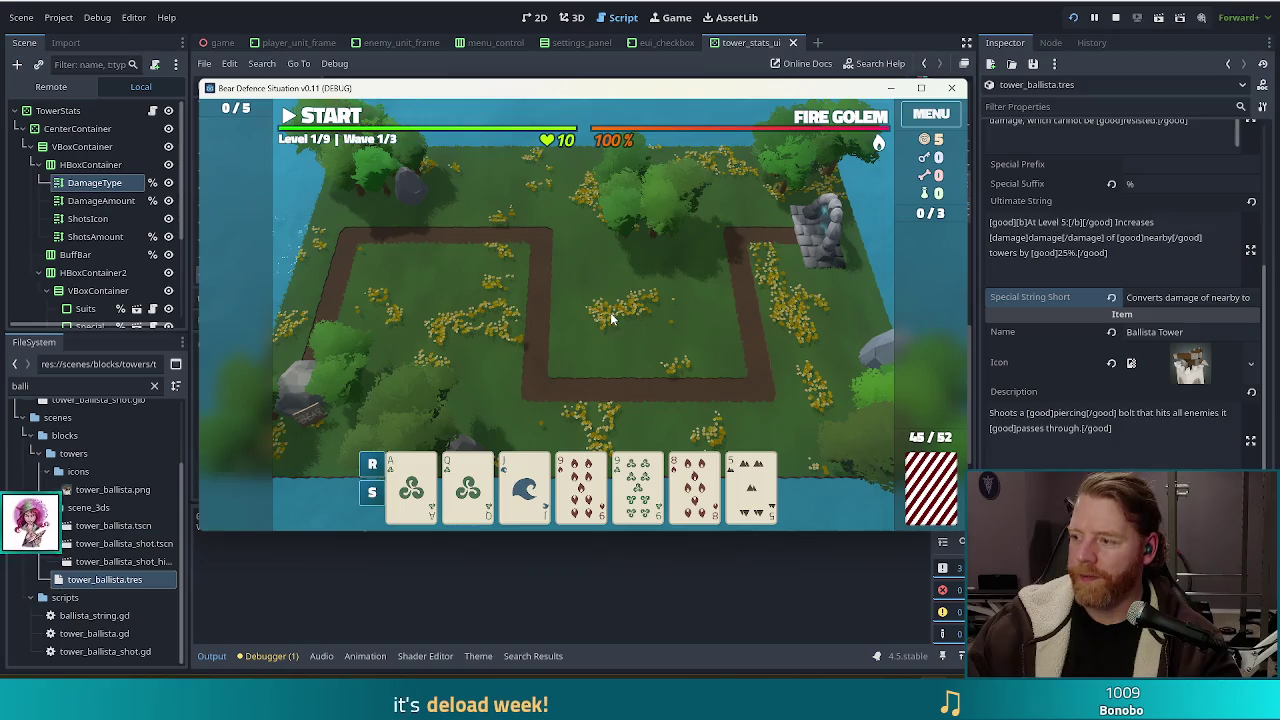
mouse_move(760, 460)
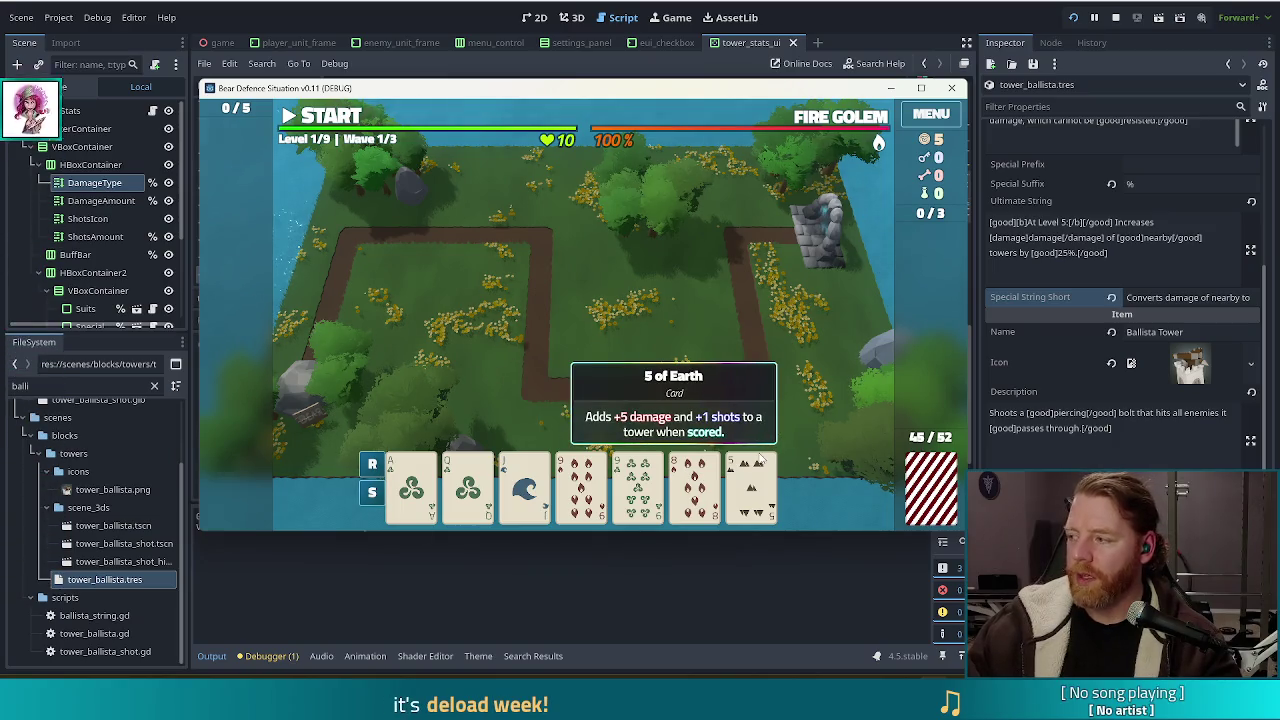
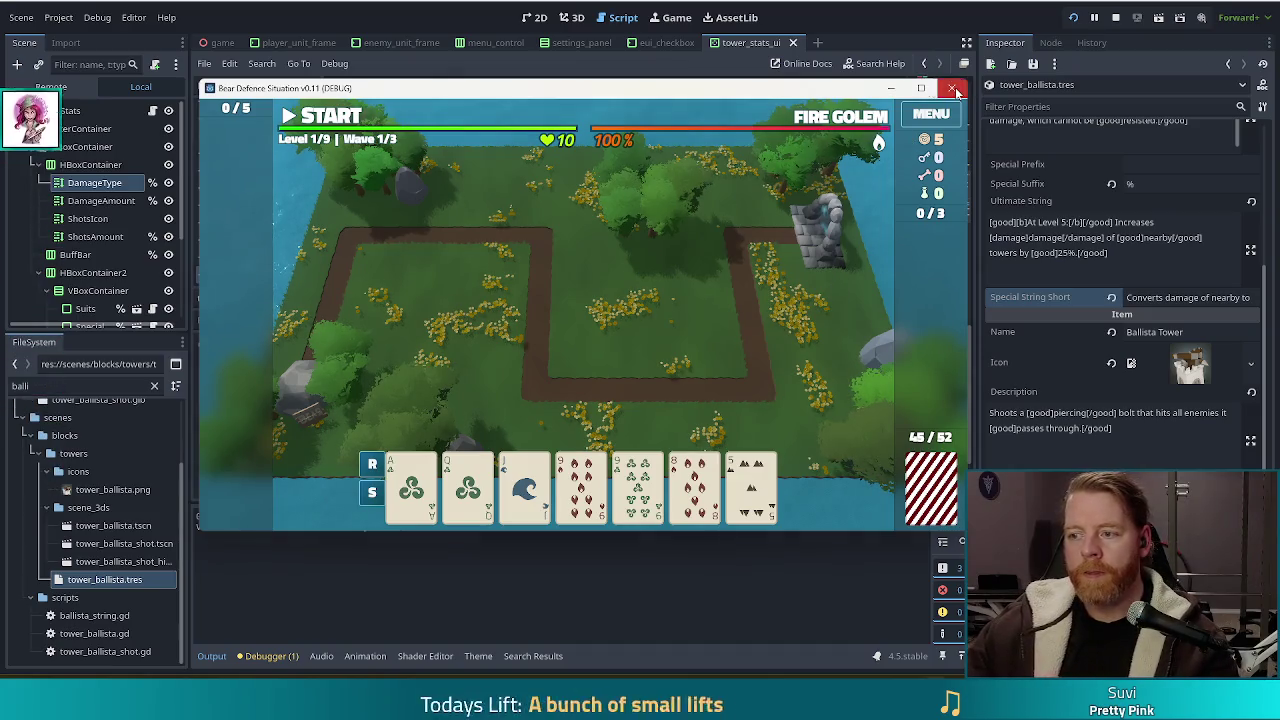
Change the ballista's Special String Short to 'Converts 100% damage of nearby towers.' and rerun the game.
click(956, 90)
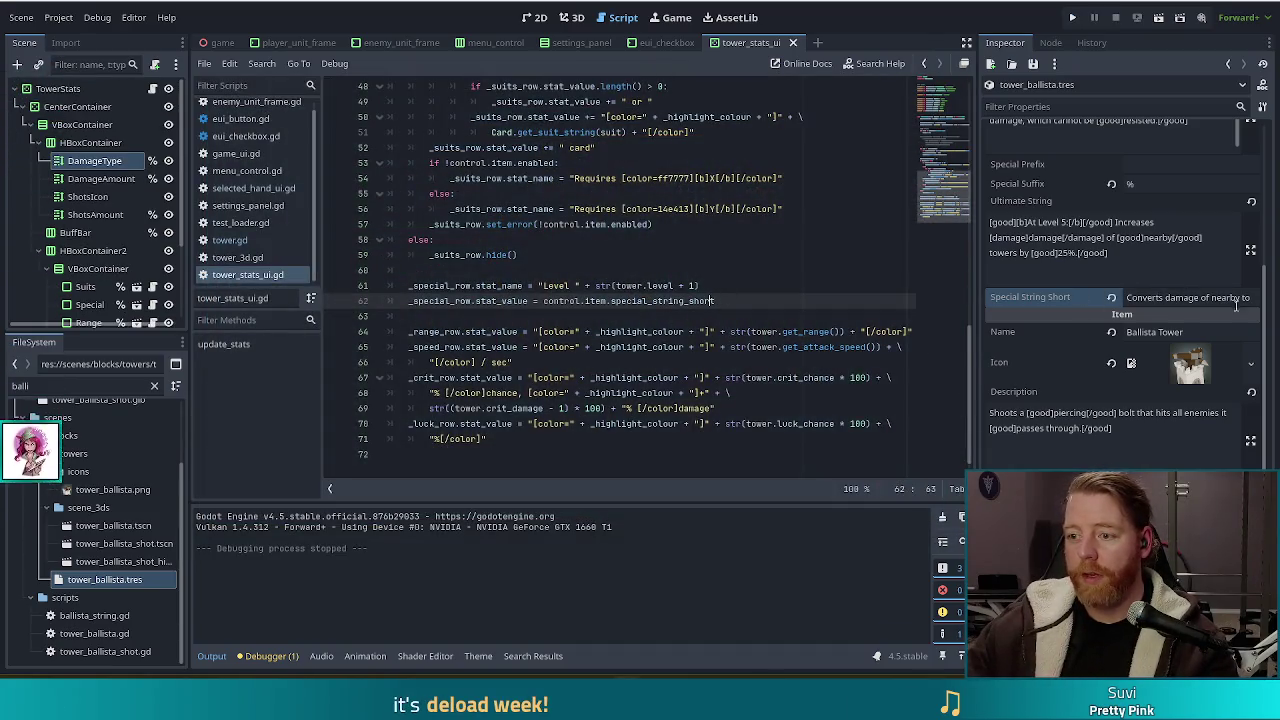
drag(1150, 298, 1256, 298)
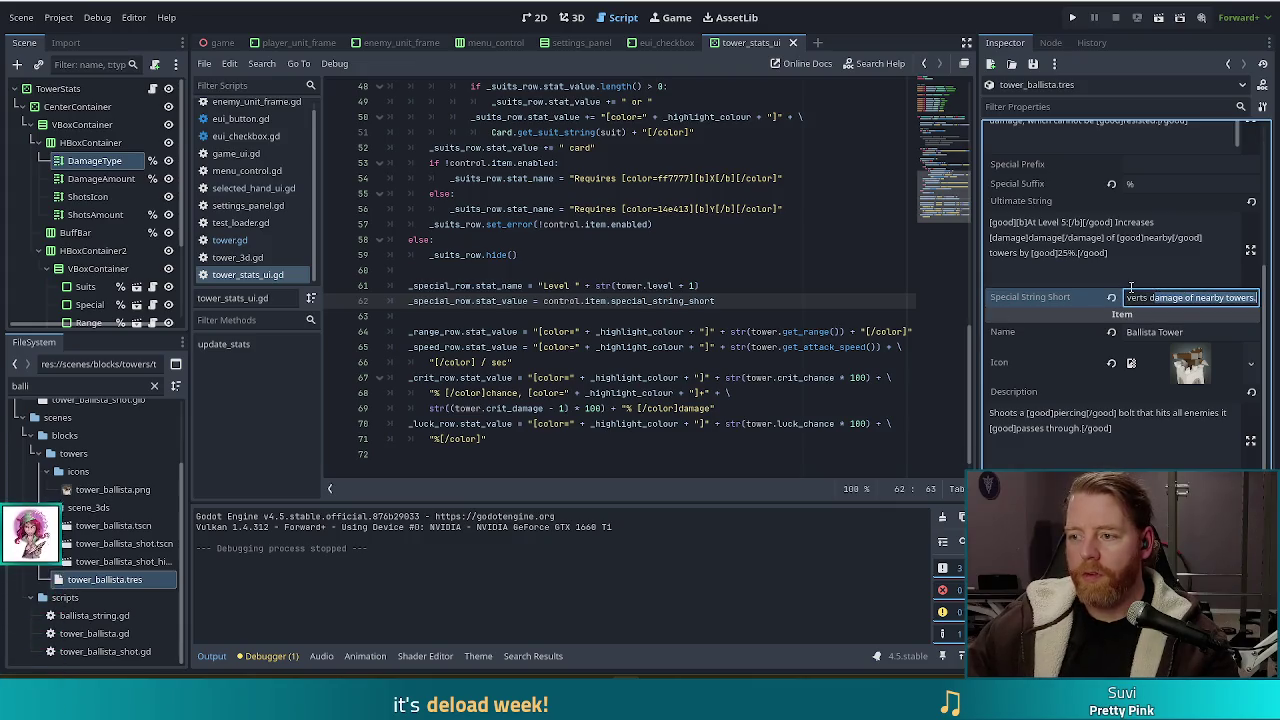
click(1185, 298)
key(shift+Home)
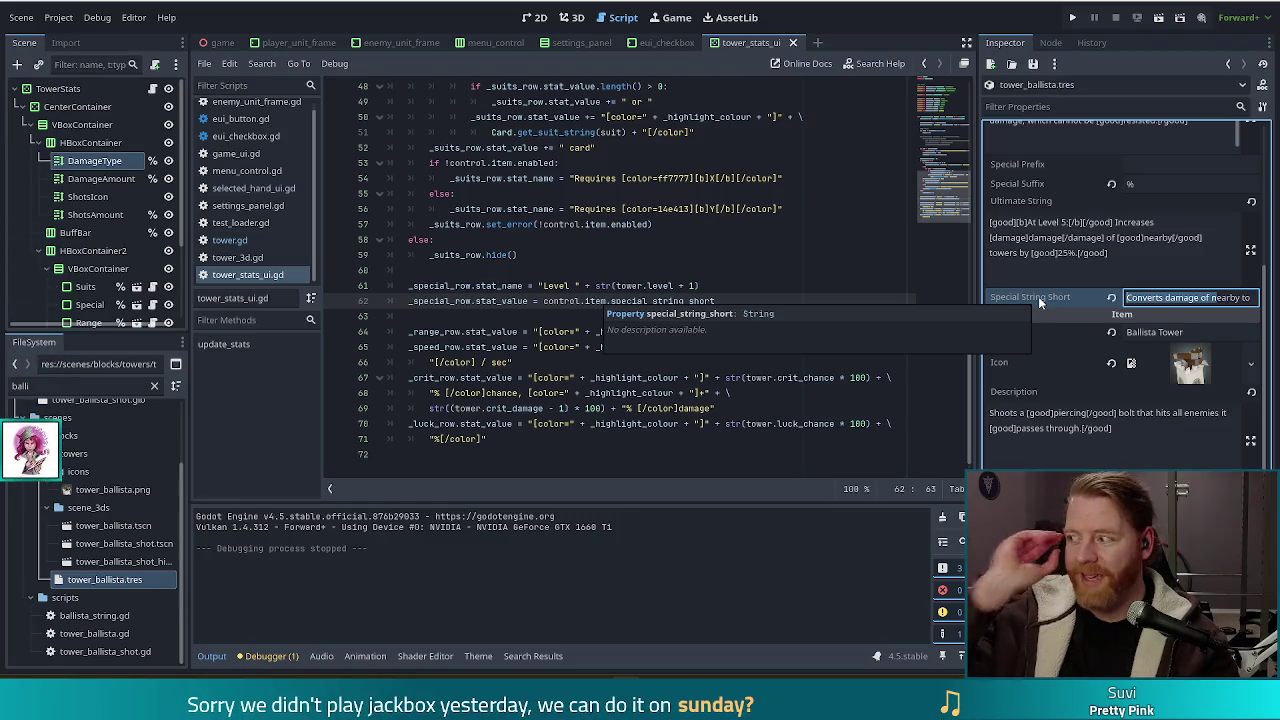
click(1204, 297)
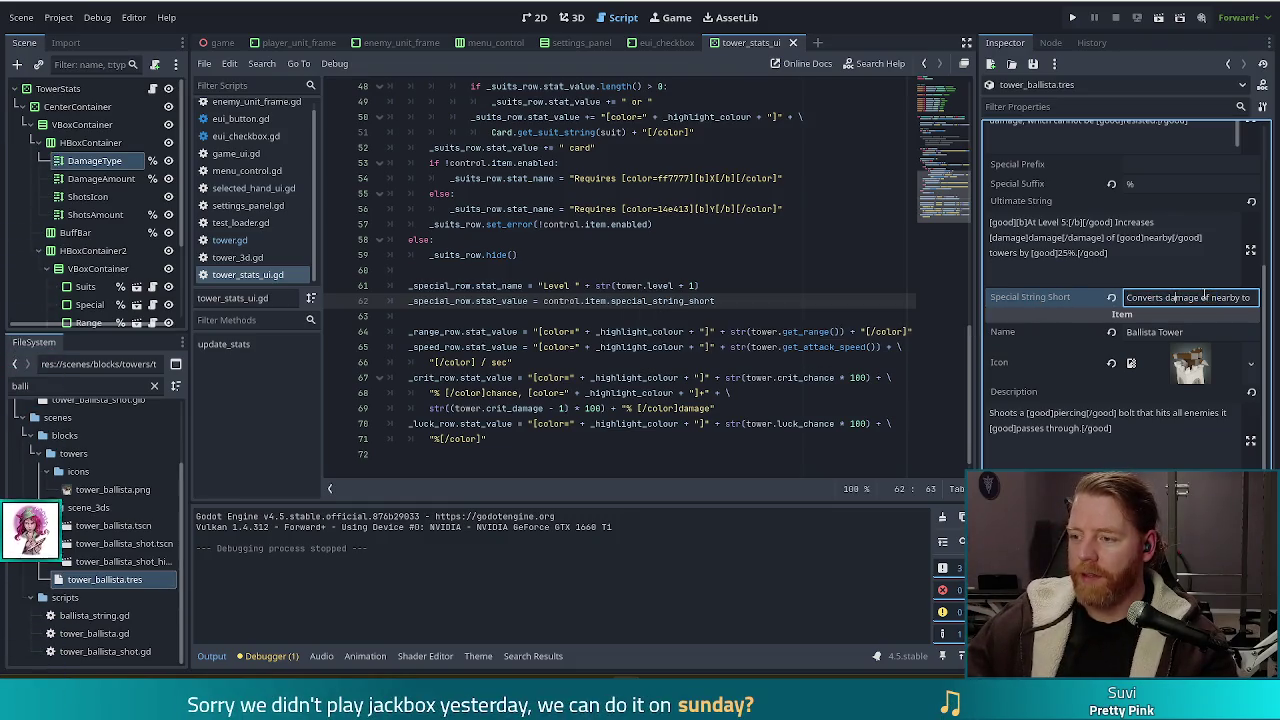
key(shift+End)
key(Left)
key(Left)
key(Left)
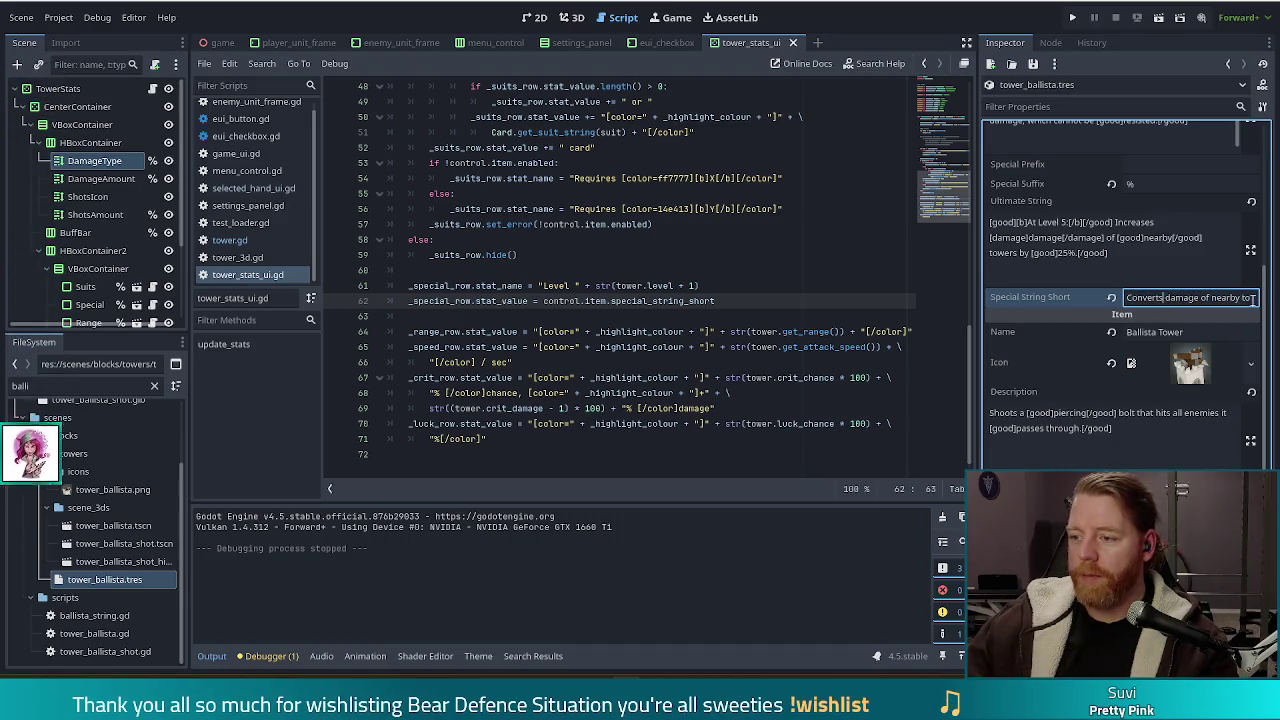
text(%)
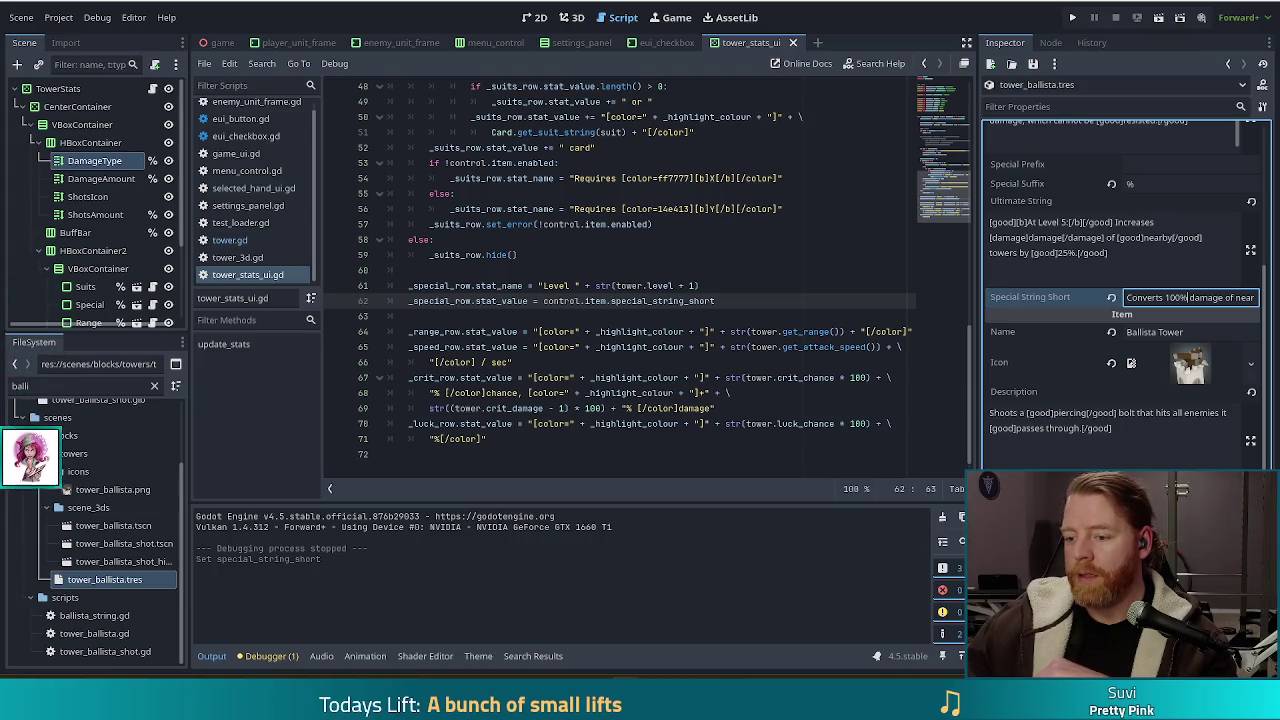
click(1072, 20)
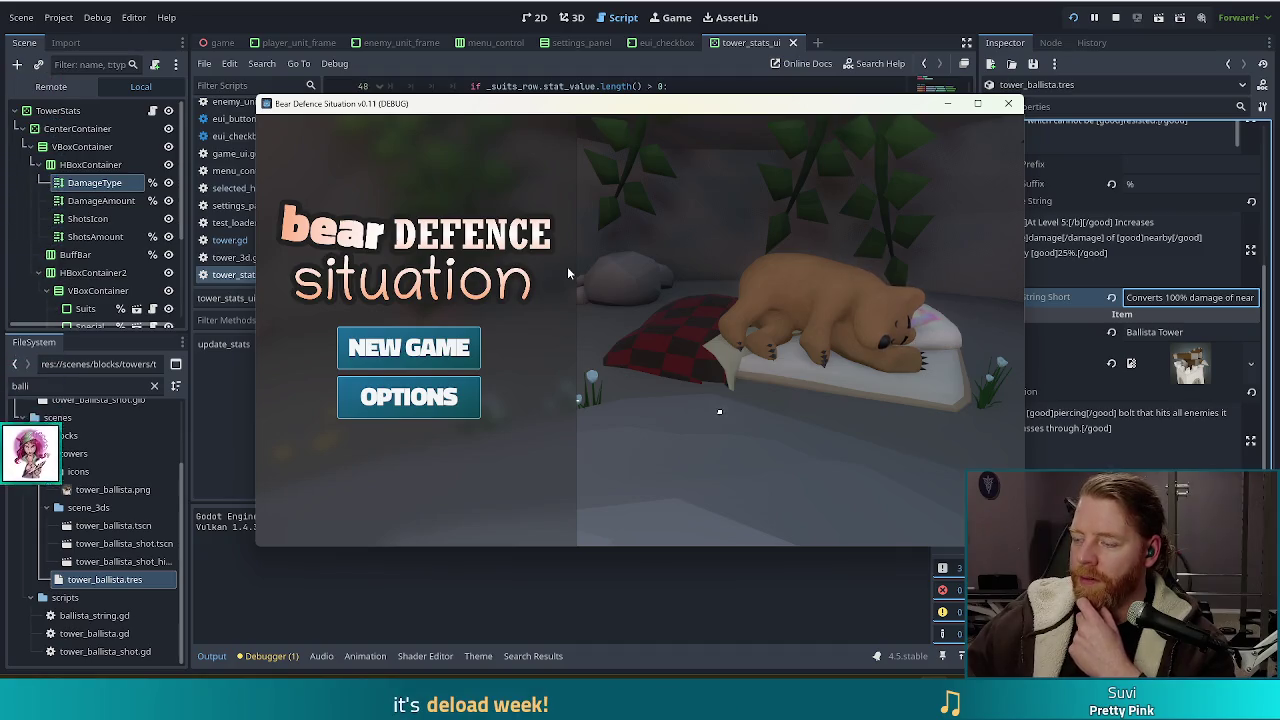
Start a new game and open the Ballista Tower card's details panel from the hand.
click(422, 347)
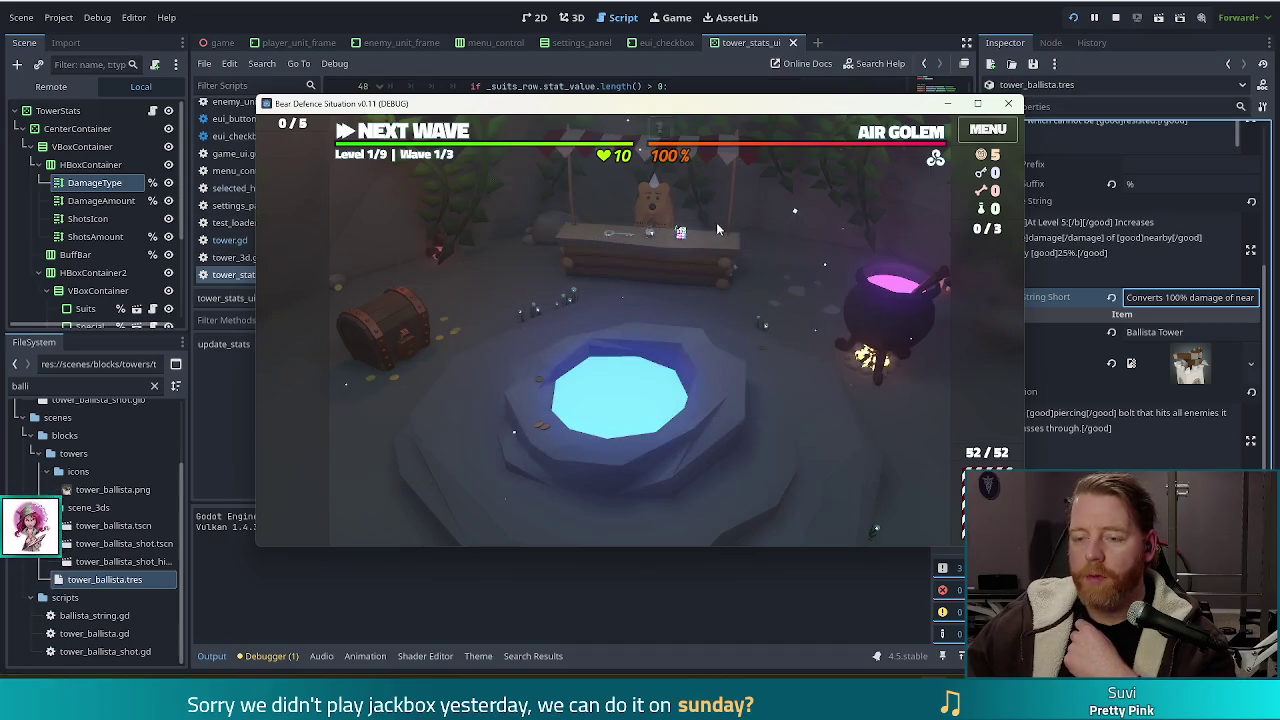
drag(839, 106, 786, 91)
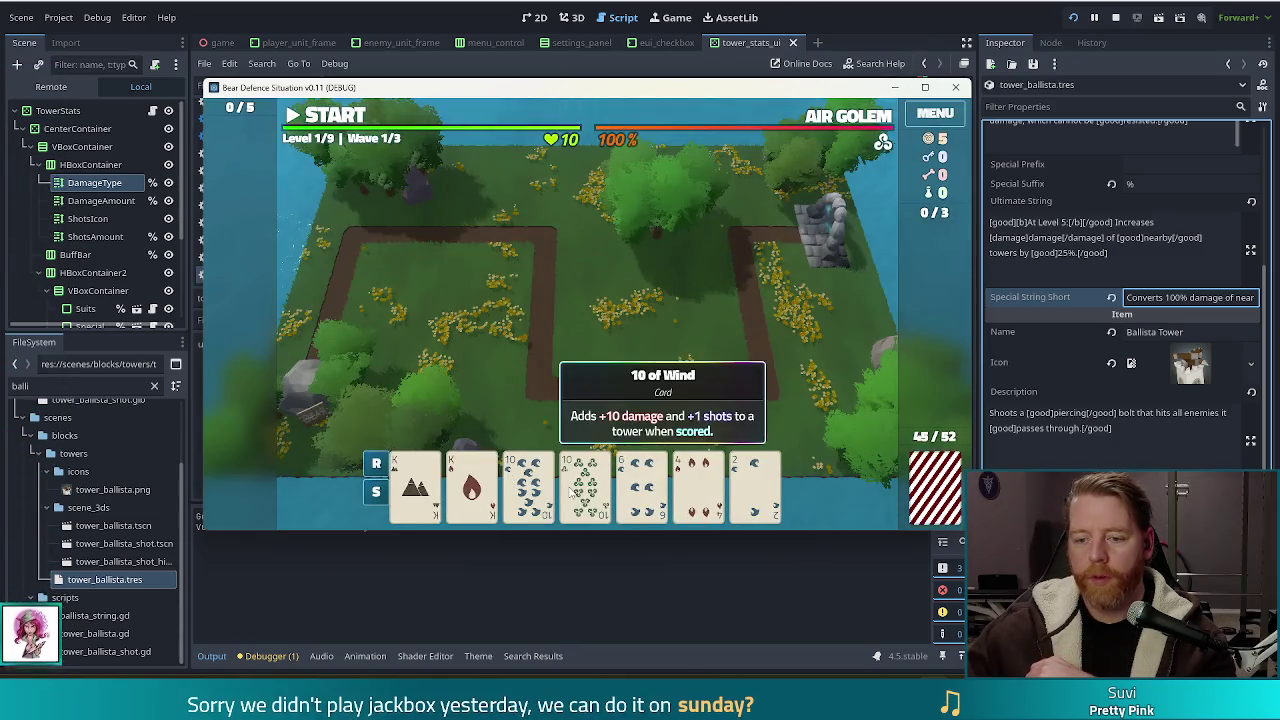
click(585, 480)
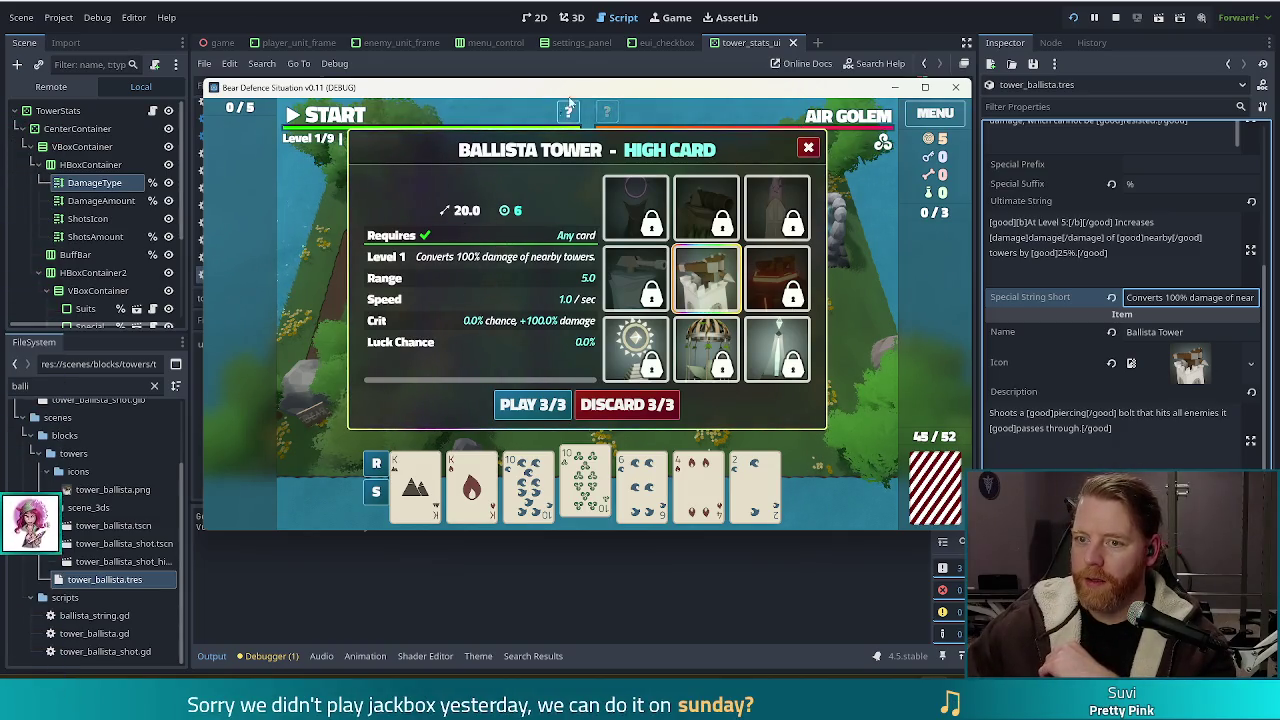
Run the 'upgrade' command in the game's debug console to show the Ballista upgrade view.
key(grave)
text(upgrade)
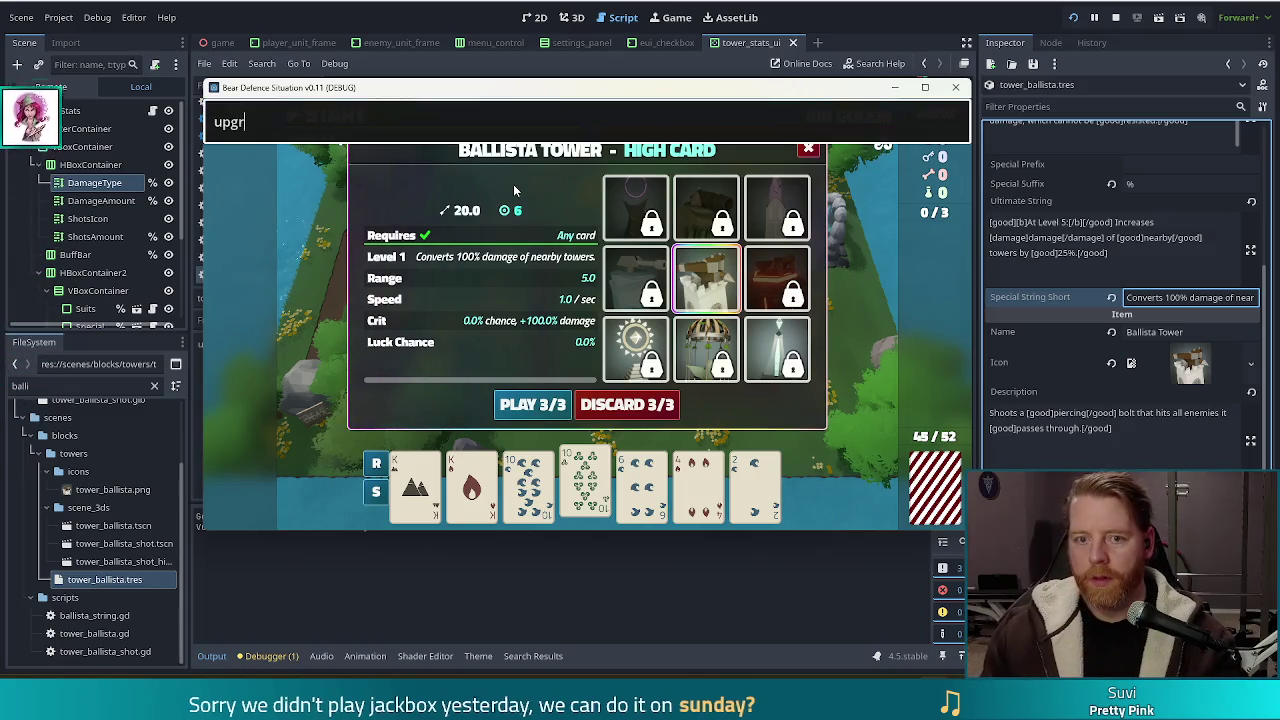
key(Return)
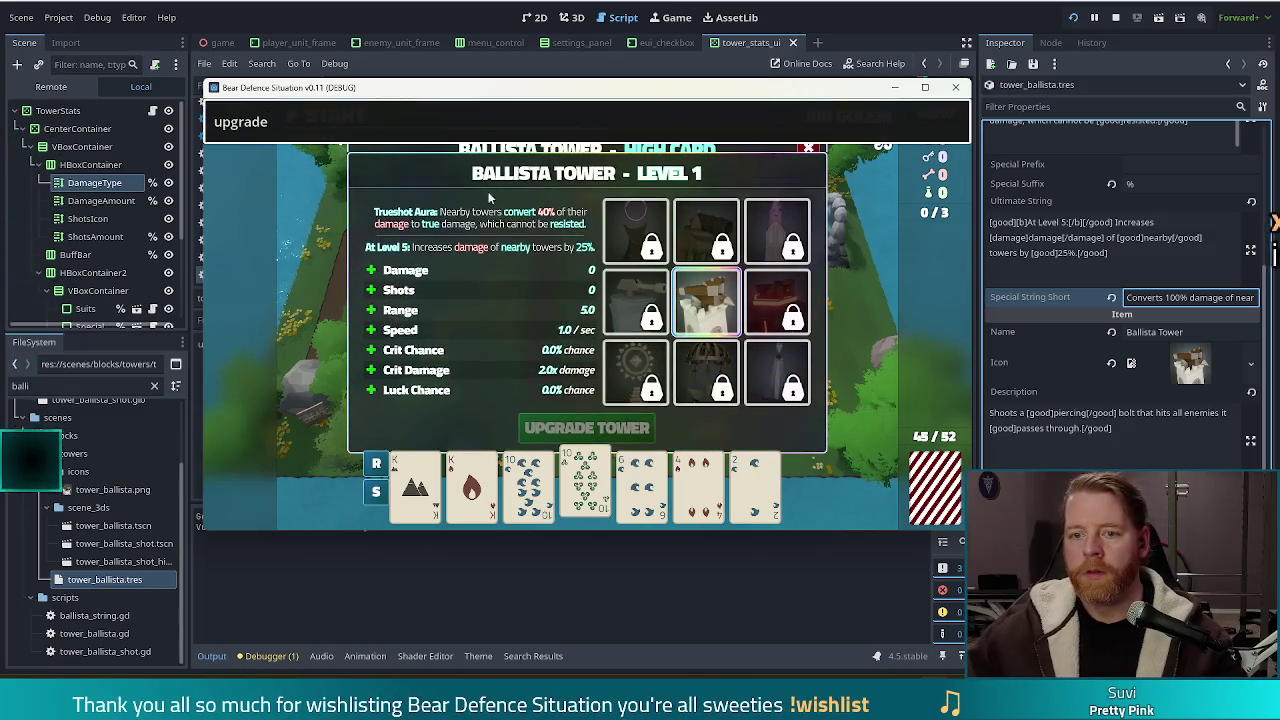
mouse_move(715, 252)
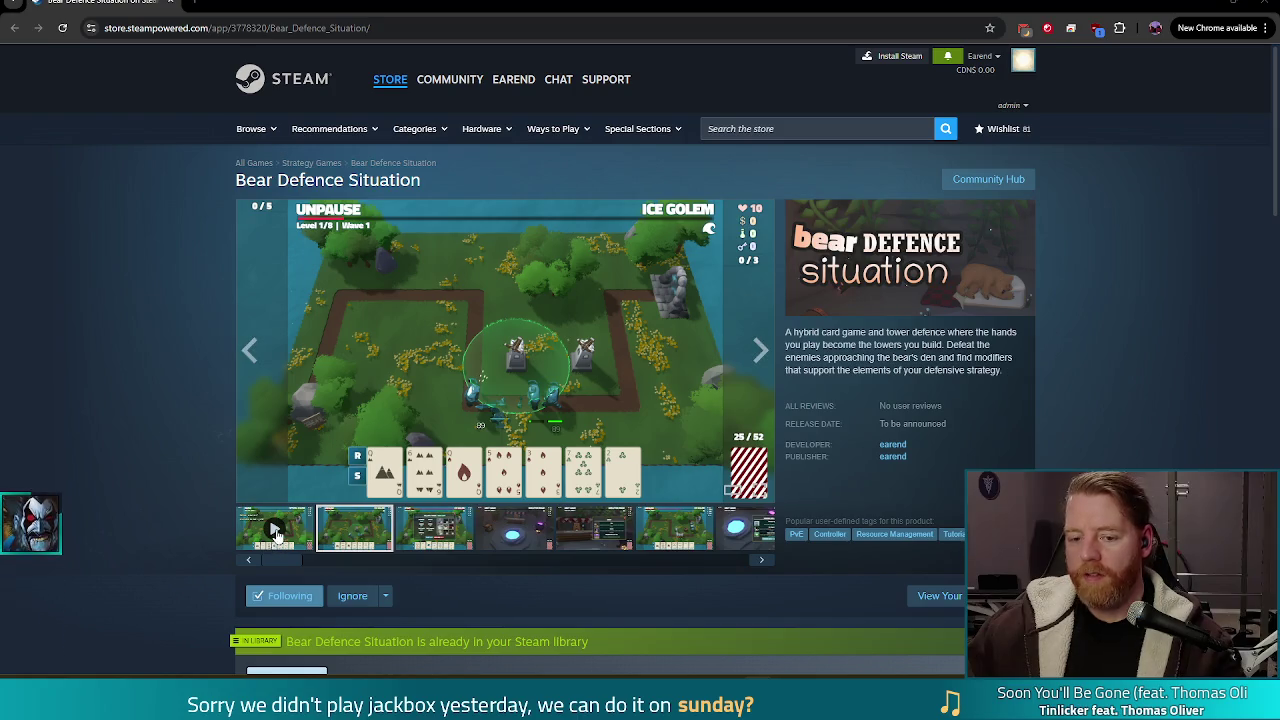
Load a store media thumbnail into the main viewer and show it full screen.
click(276, 530)
click(750, 491)
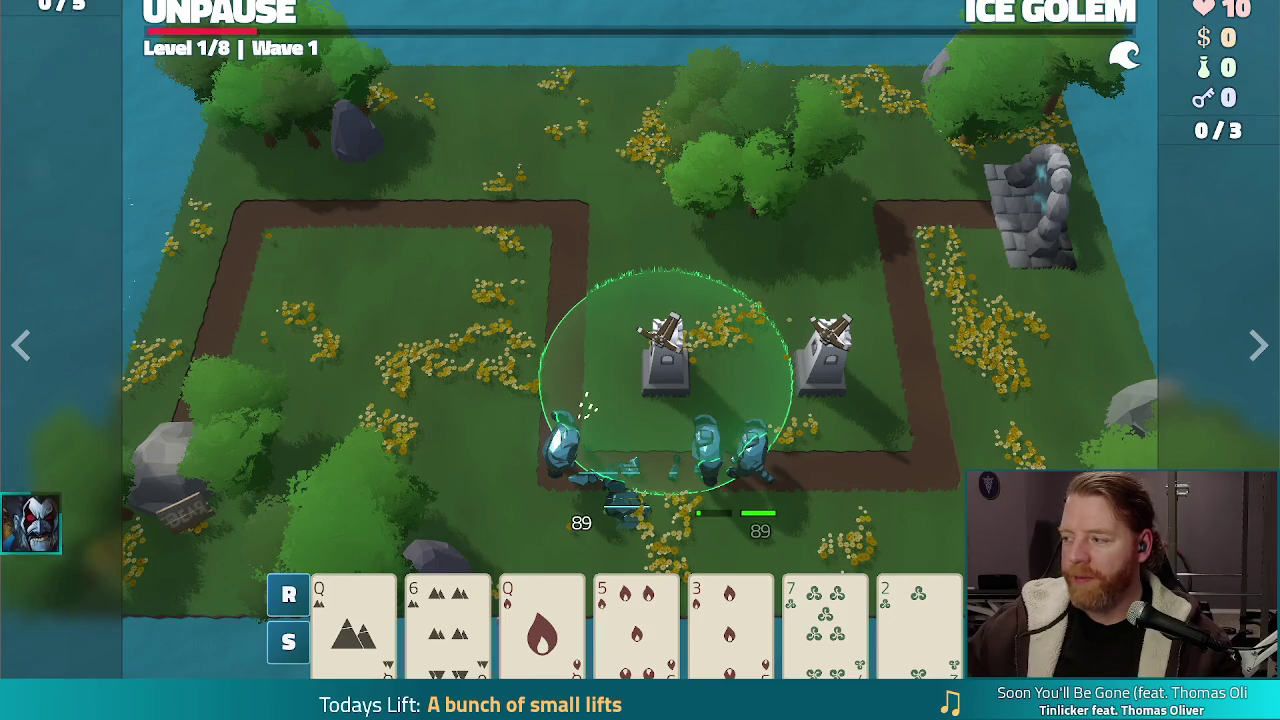
Exit the full-screen store view and close the browser to return to the game.
key(Escape)
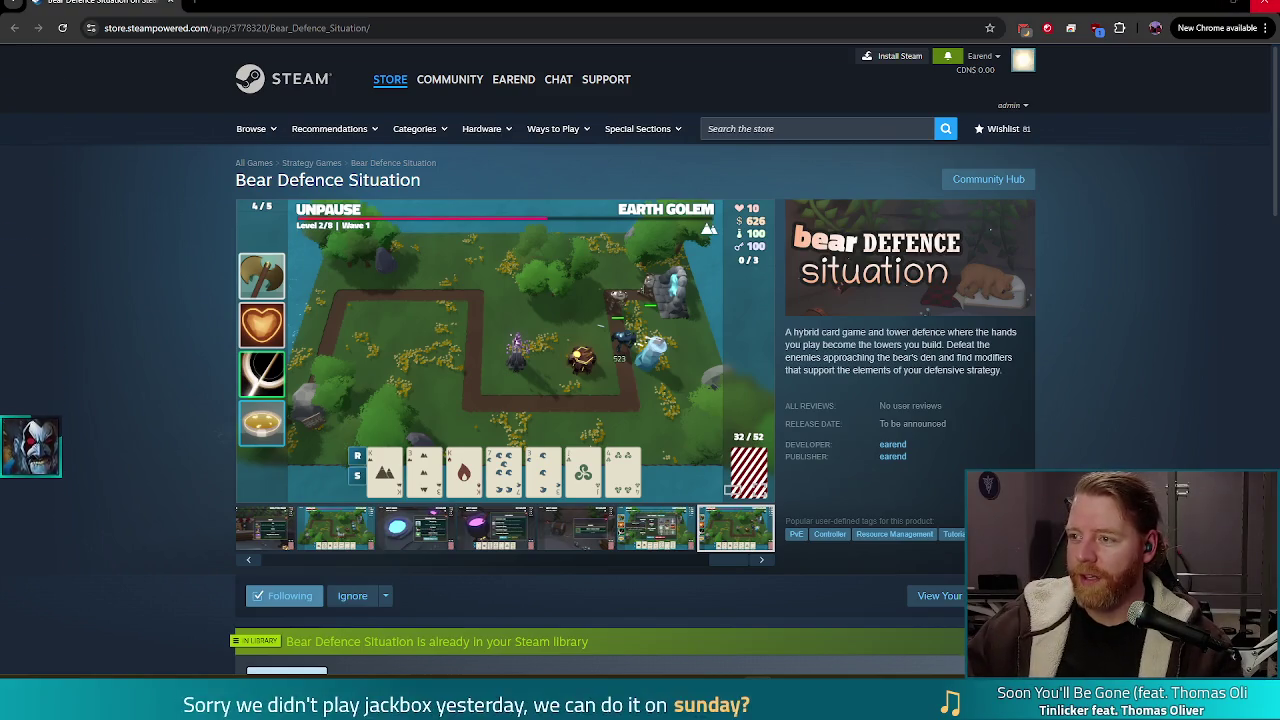
click(1262, 6)
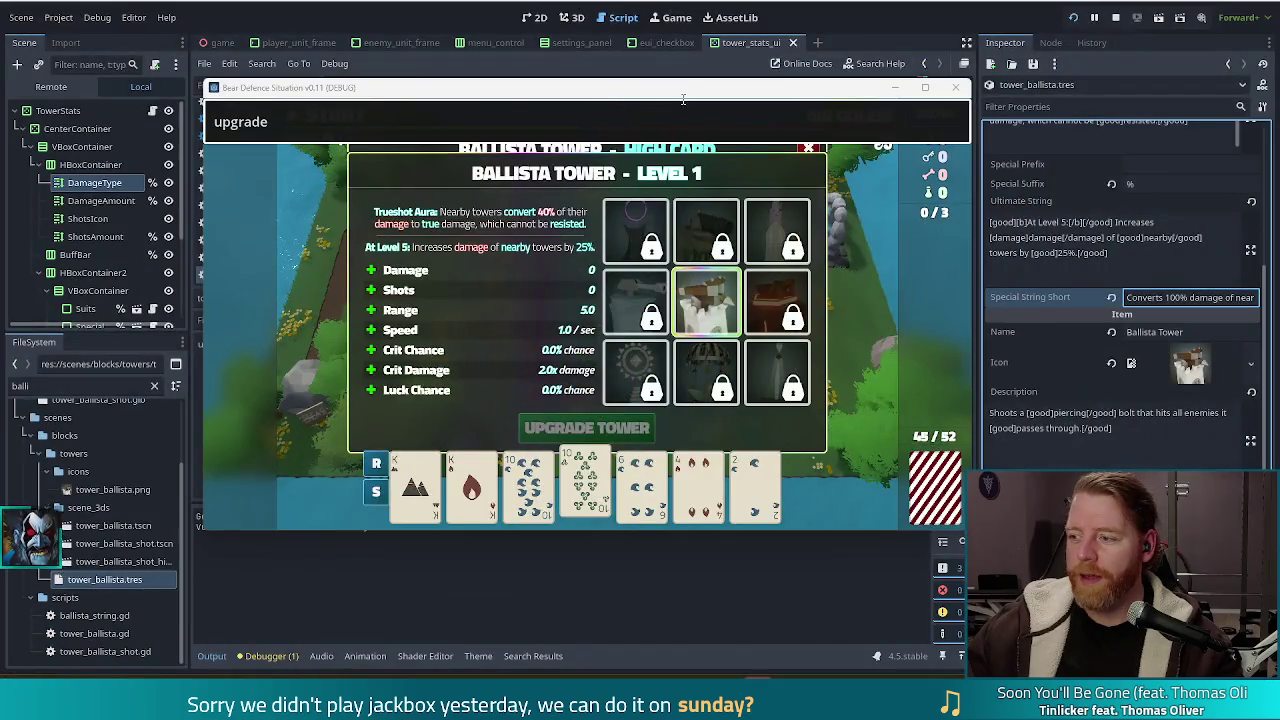
Select the debug console's command text, then bring up the overview of all deck cards.
click(580, 125)
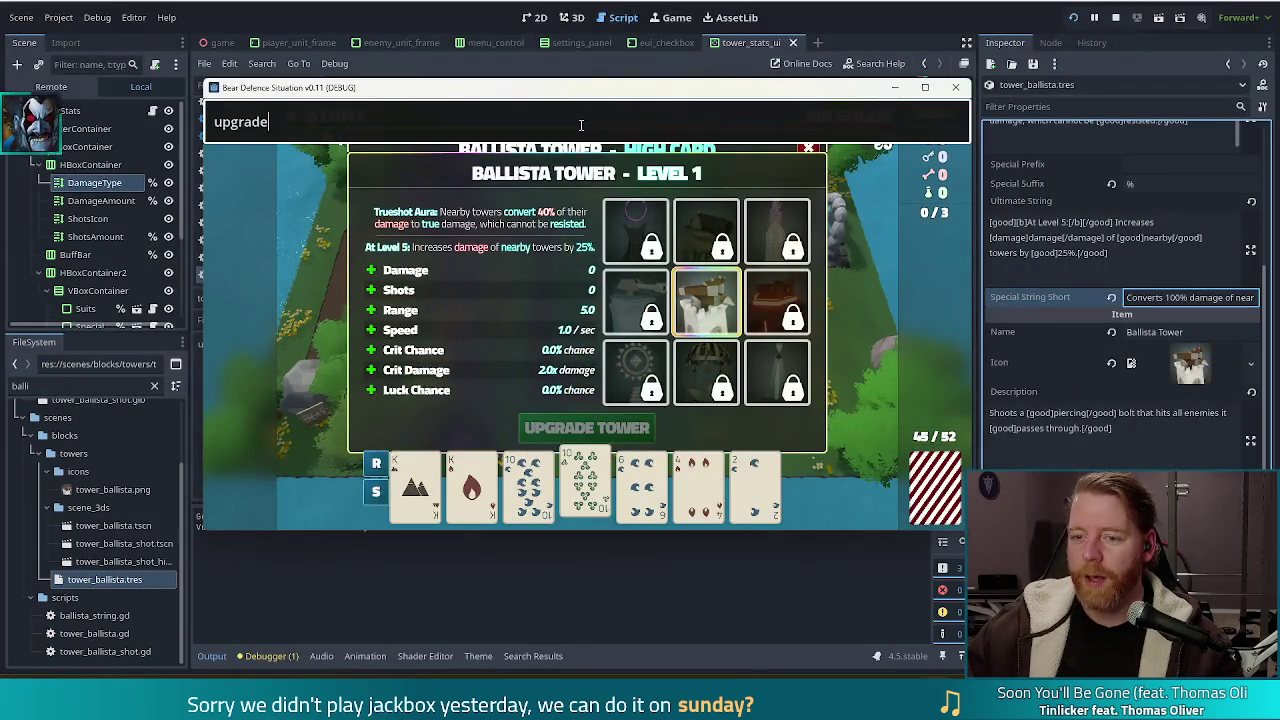
key(ctrl+a)
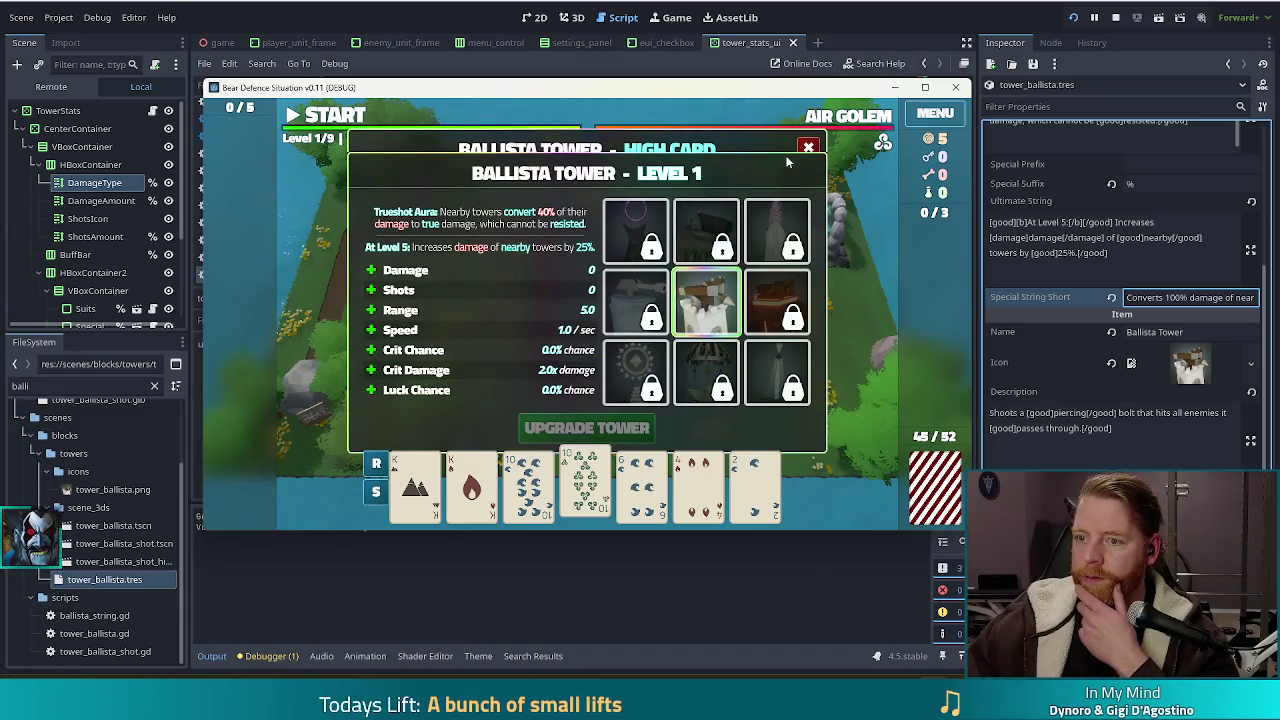
click(915, 465)
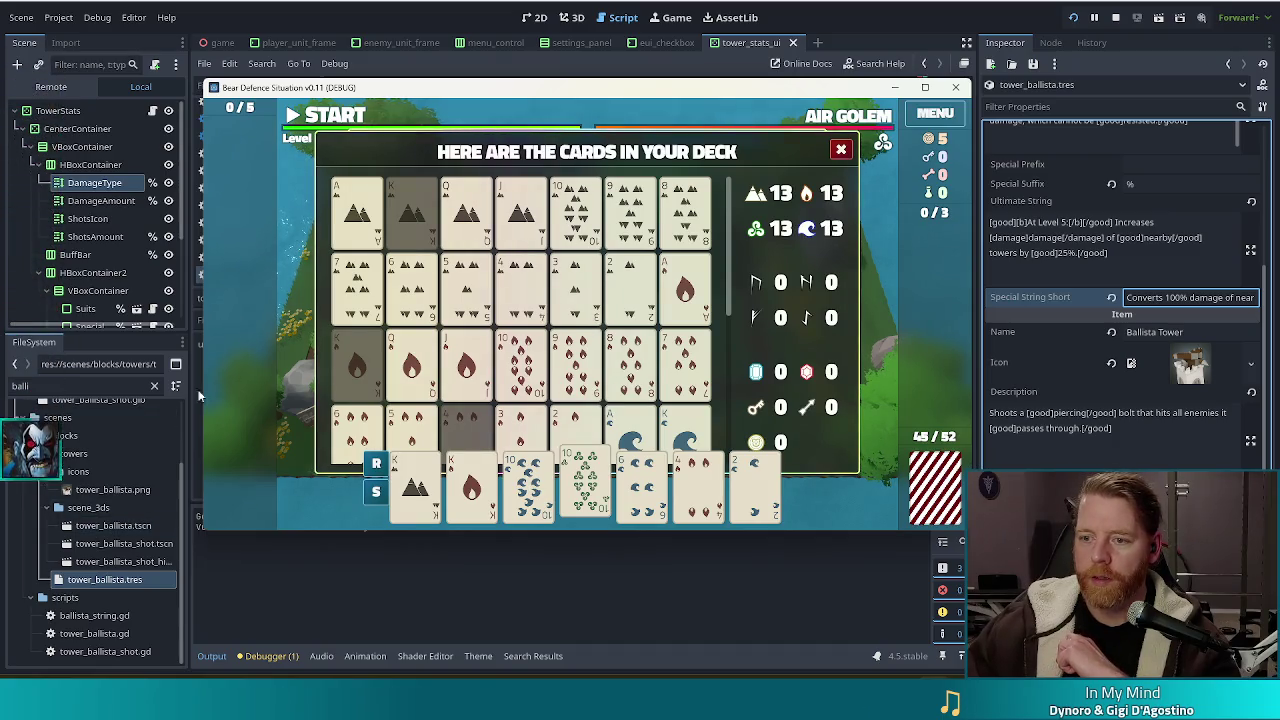
scroll(637, 315, down, 3)
scroll(637, 315, up, 3)
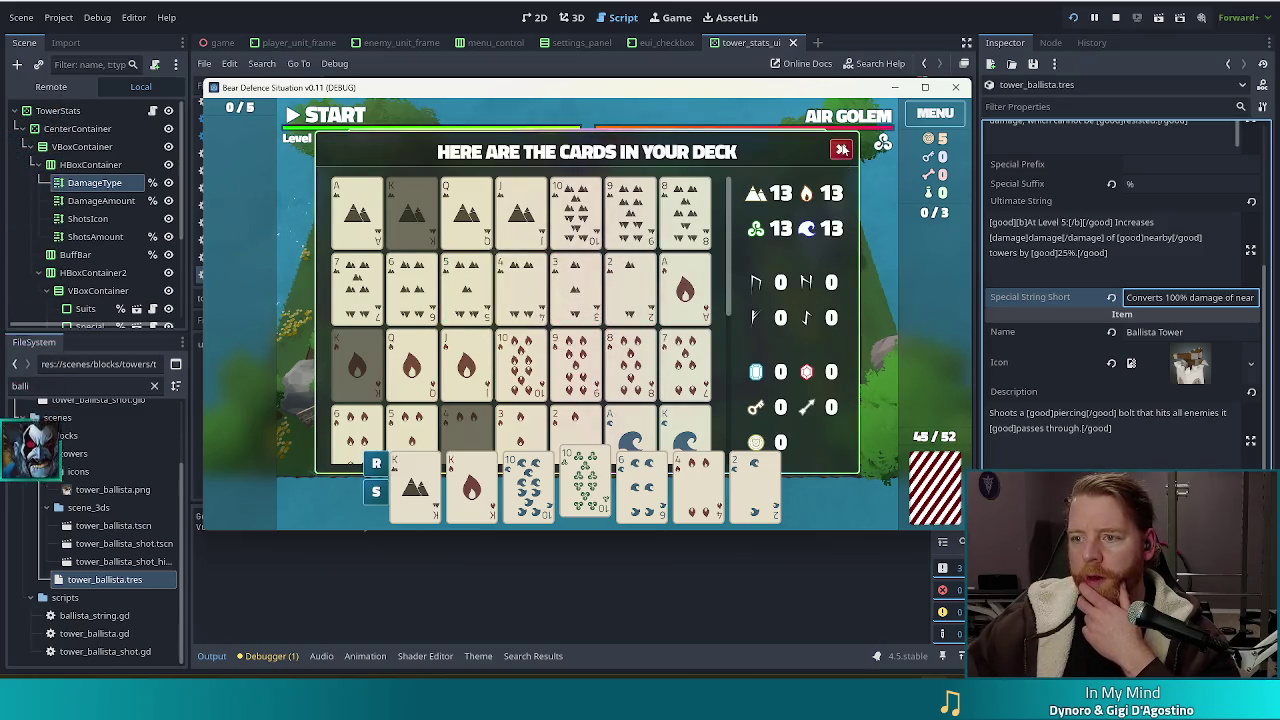
click(841, 149)
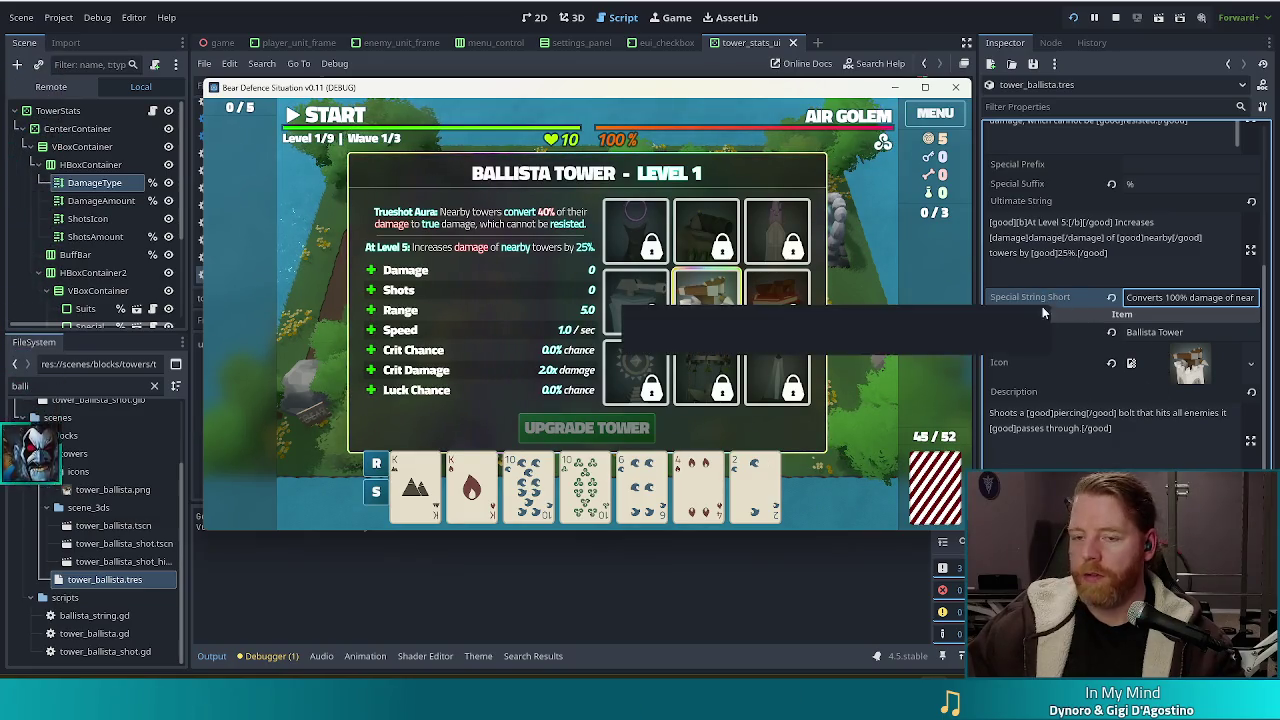
Stop the game, open tower_upgrade_stats_ui via the 'upgr' file filter, and select its Special label.
click(1117, 18)
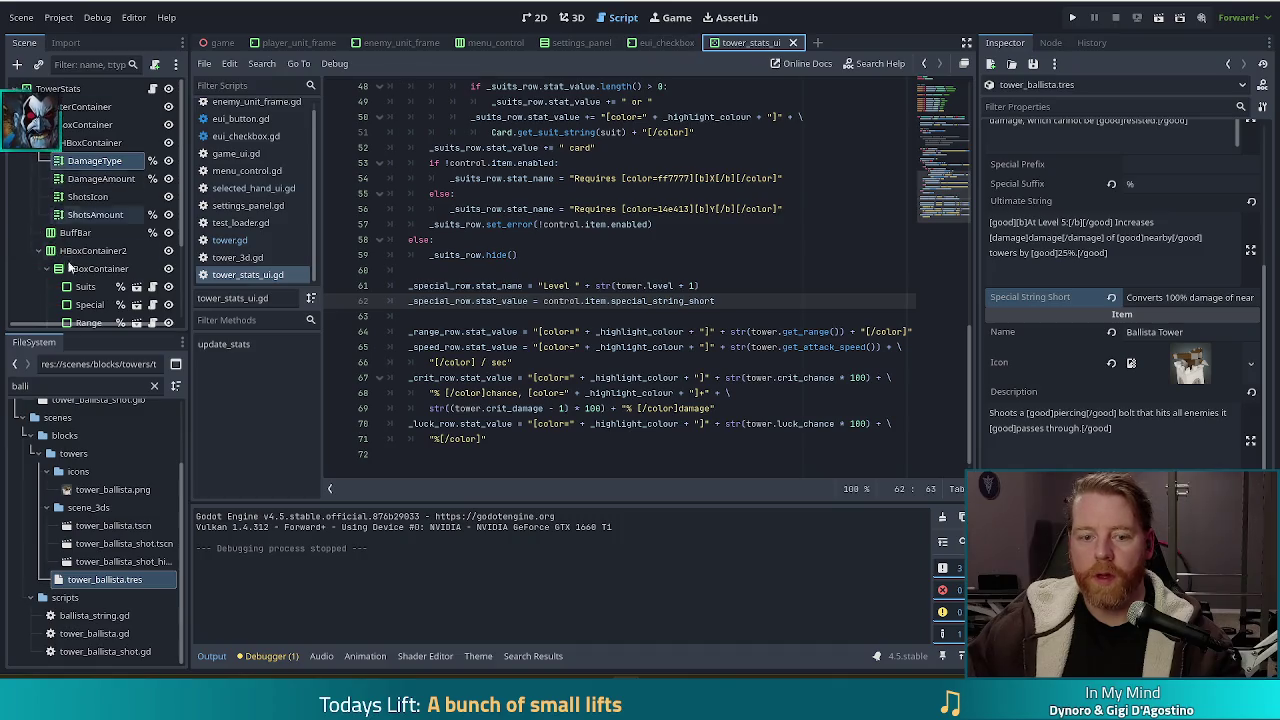
double_click(66, 385)
text(up)
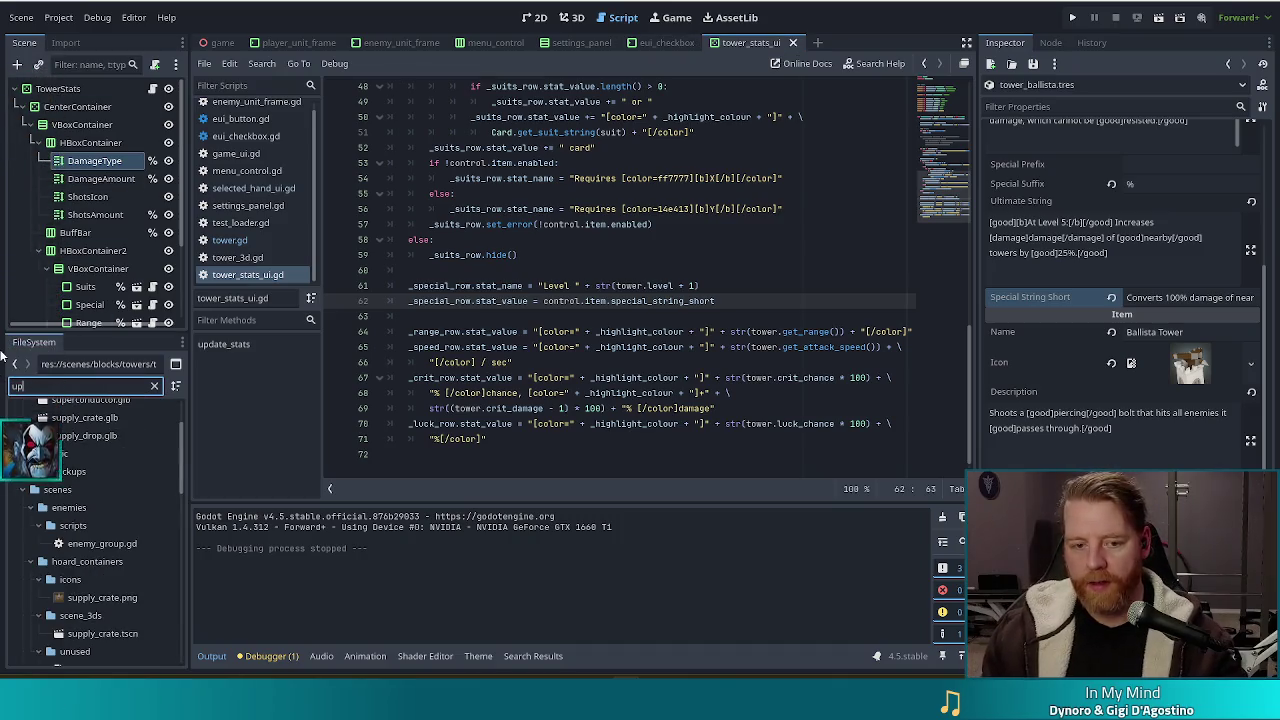
text(grade)
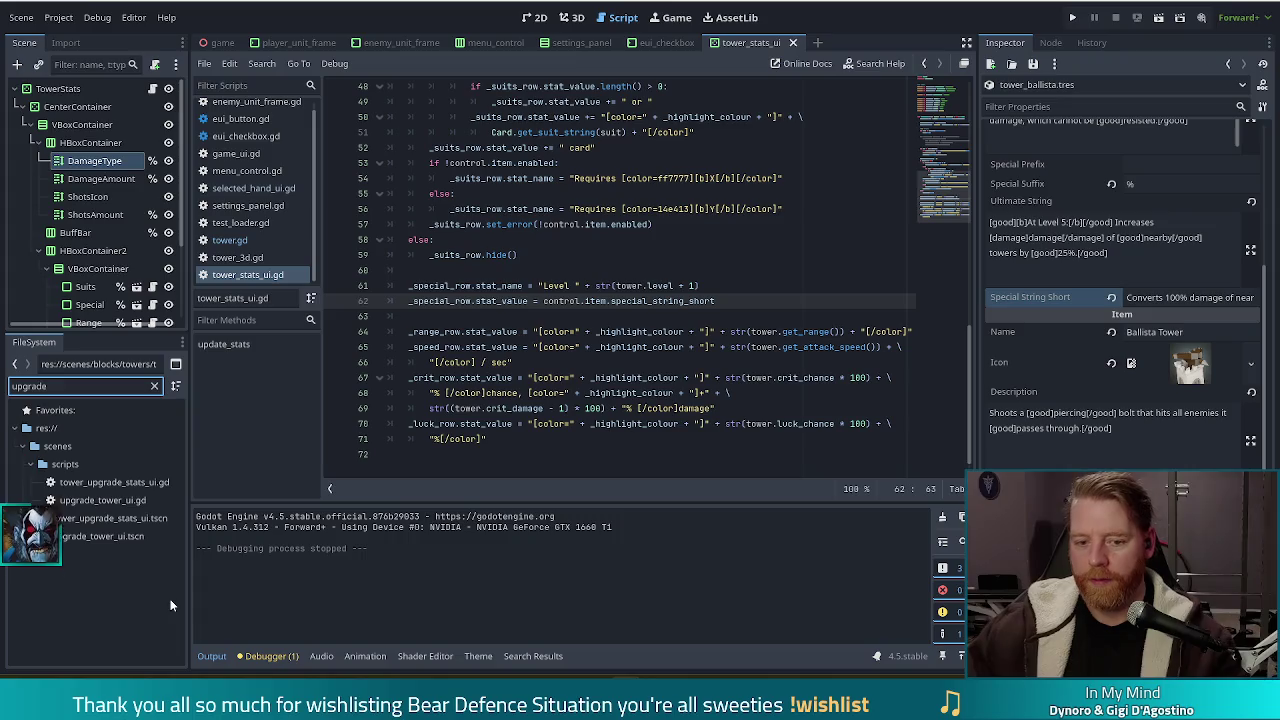
click(102, 517)
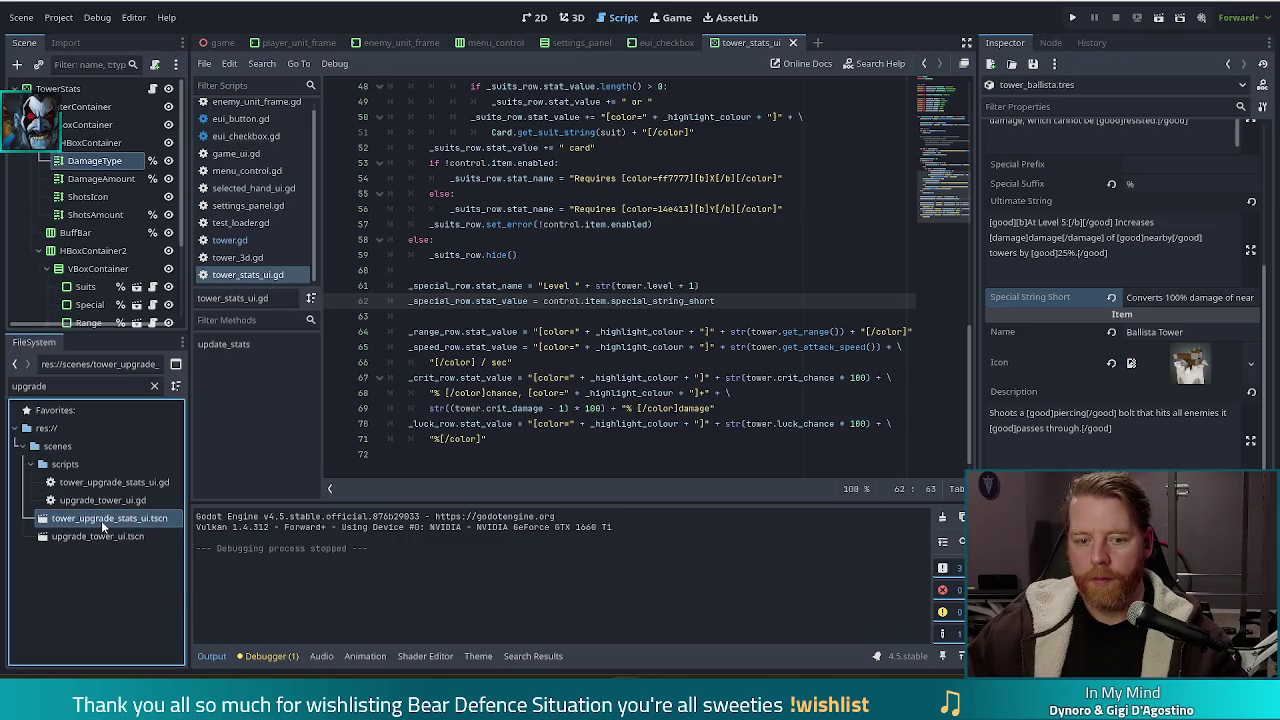
double_click(101, 520)
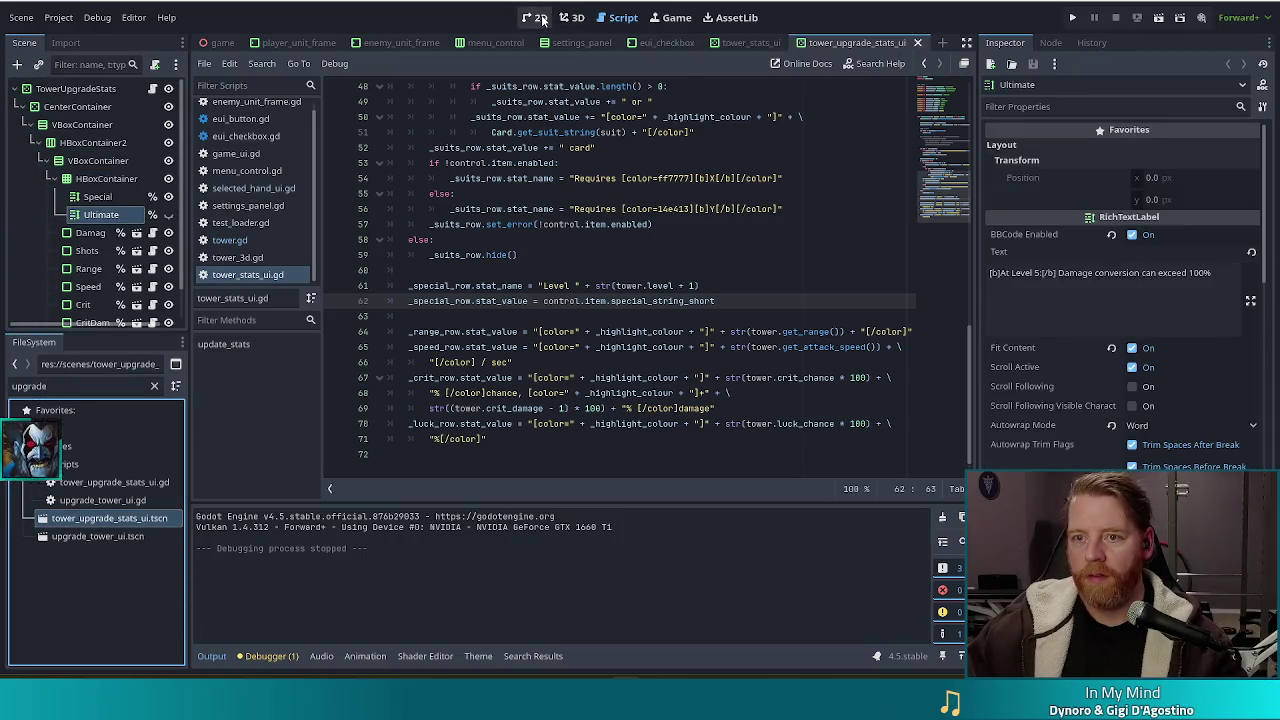
click(540, 18)
click(692, 205)
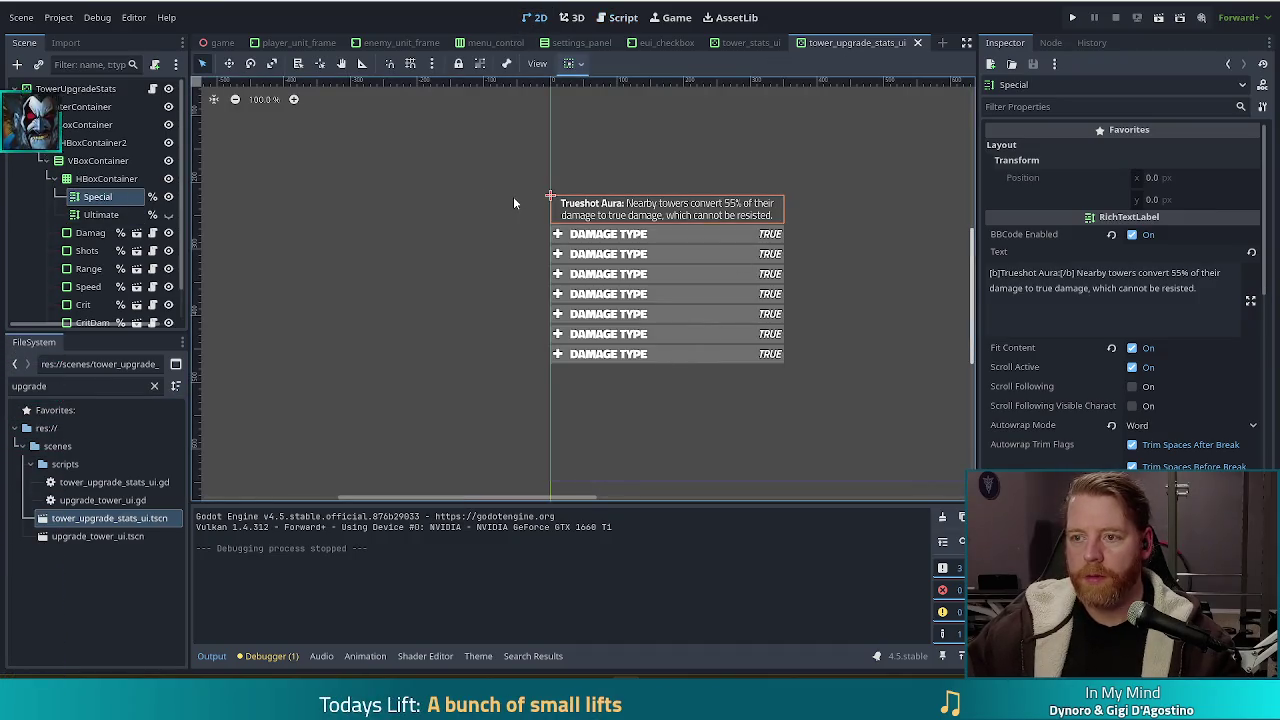
Paste the Special label into the VBoxContainer of the tower_stats_ui scene.
click(749, 42)
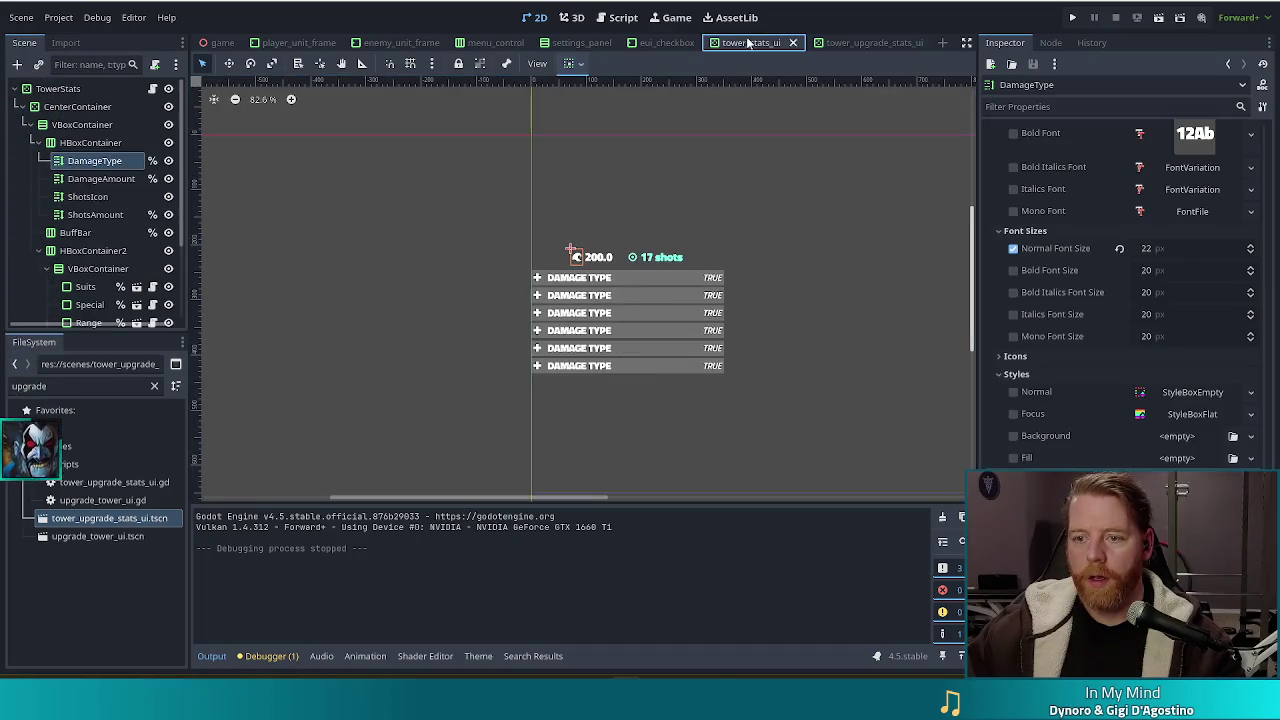
click(101, 179)
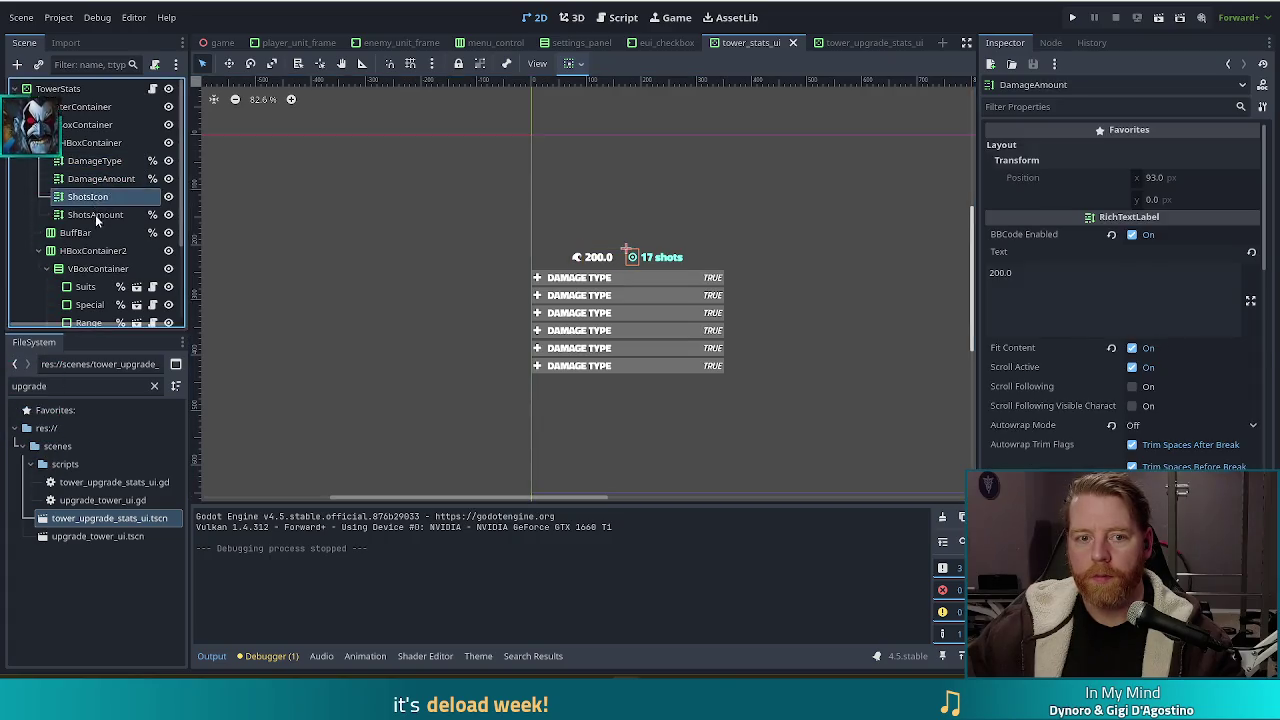
click(85, 124)
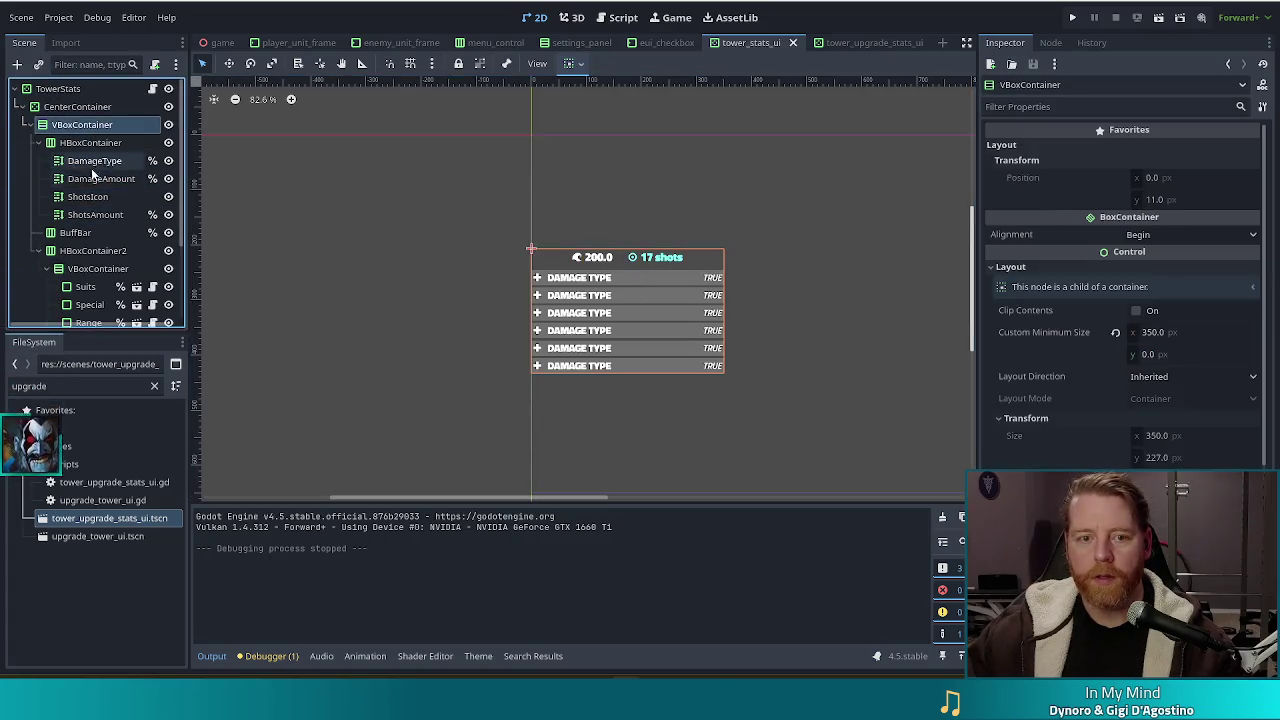
key(ctrl+v)
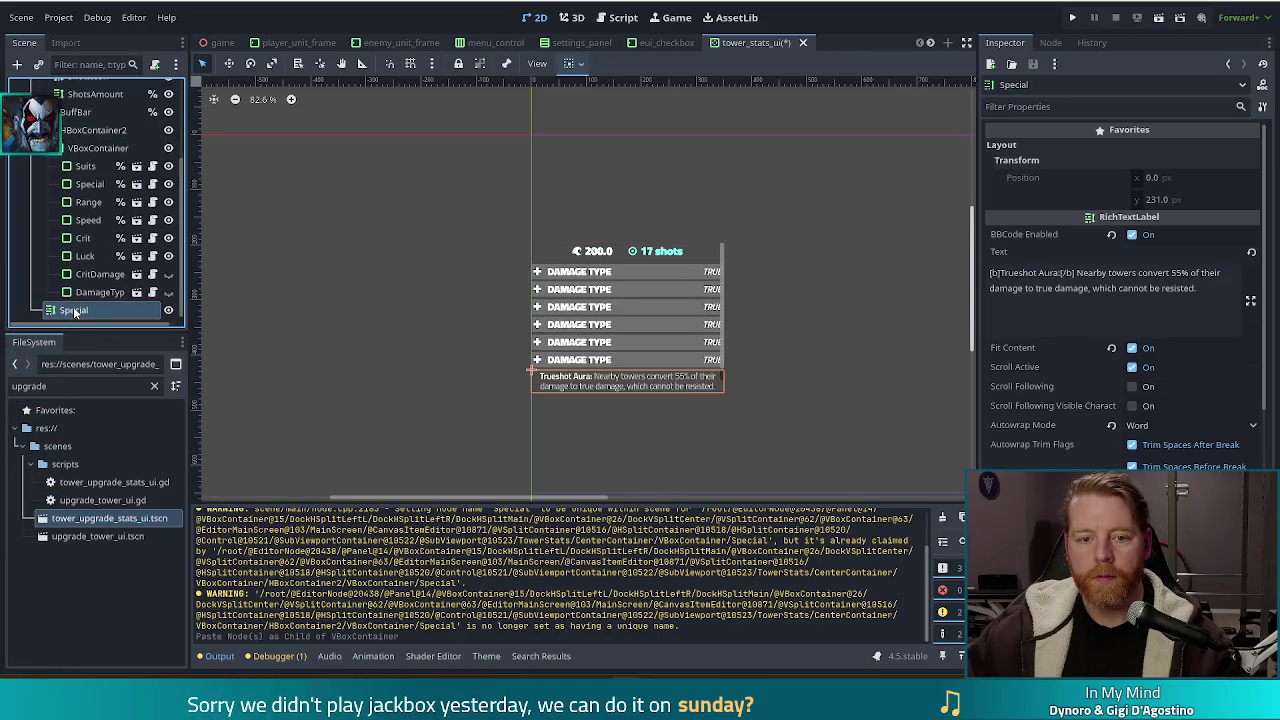
Move the pasted Special label above BuffBar, just below ShotsAmount.
mouse_move(70, 314)
mouse_down()
mouse_move(95, 100)
mouse_move(99, 232)
mouse_up()
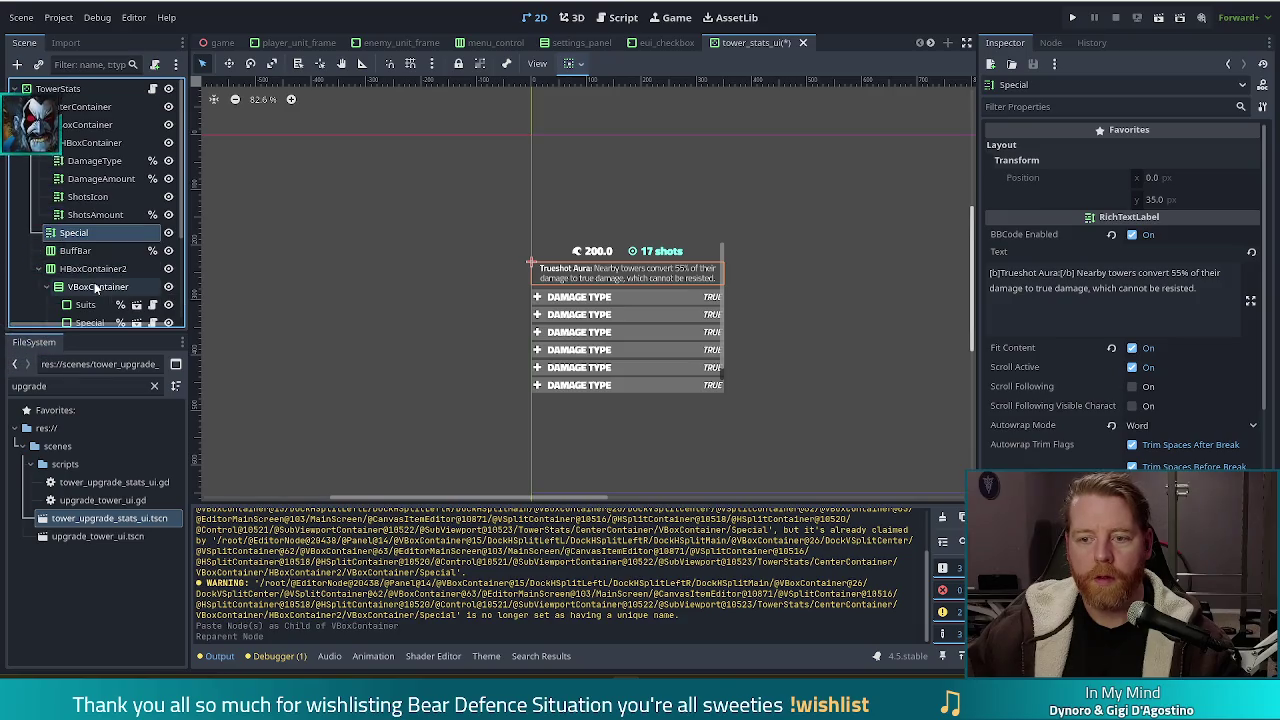
scroll(98, 250, down, 2)
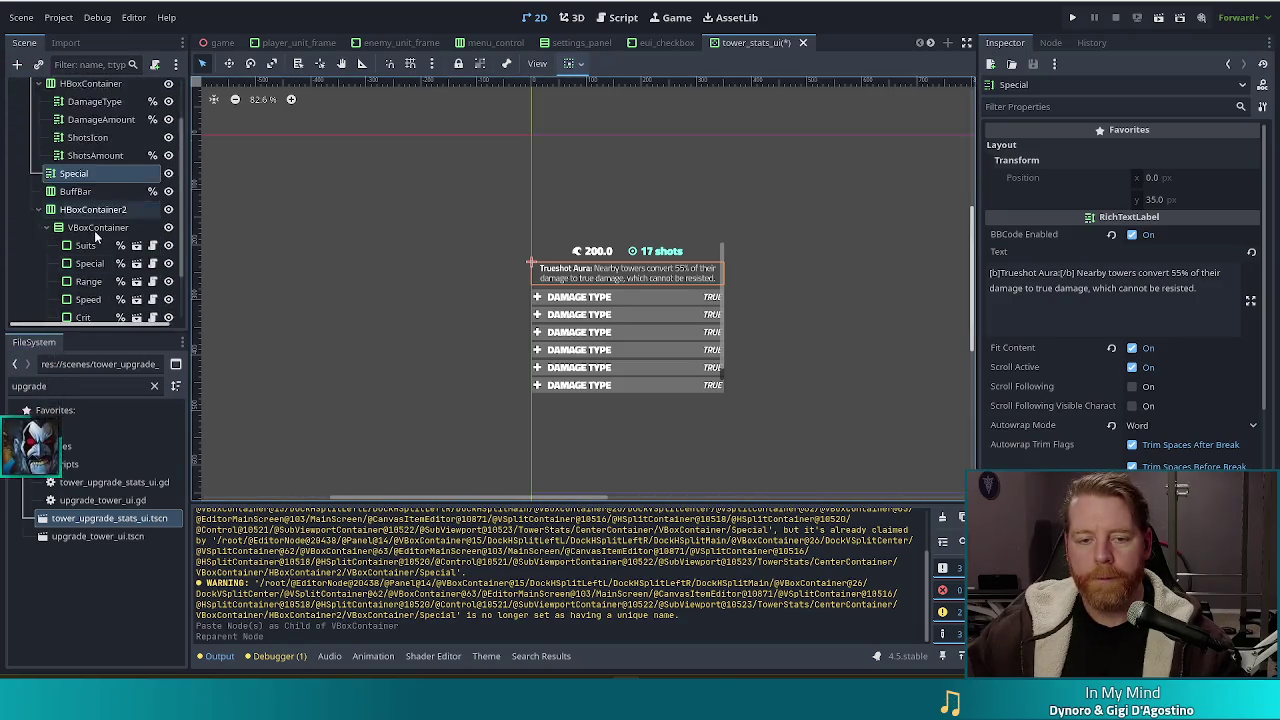
scroll(103, 273, down, 1)
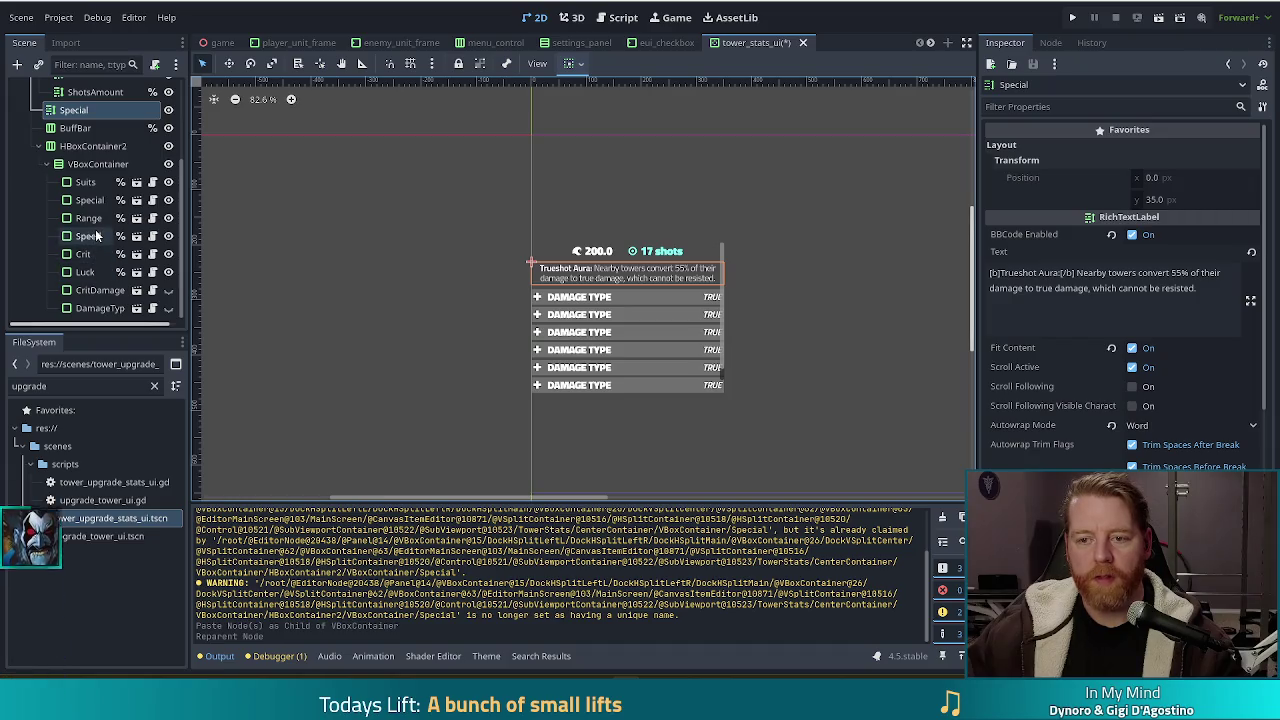
scroll(88, 266, up, 3)
scroll(81, 258, down, 3)
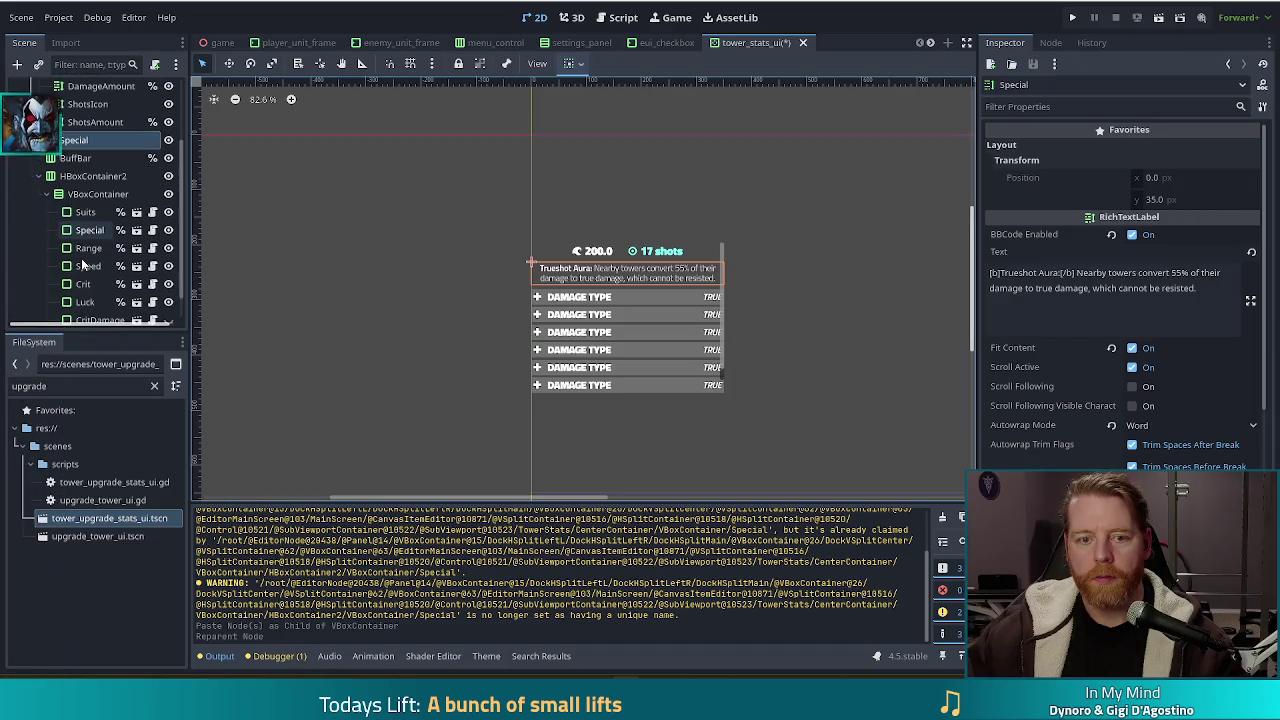
Rename the pasted label to SpecialDescription.
double_click(91, 140)
text(SpecialDescription)
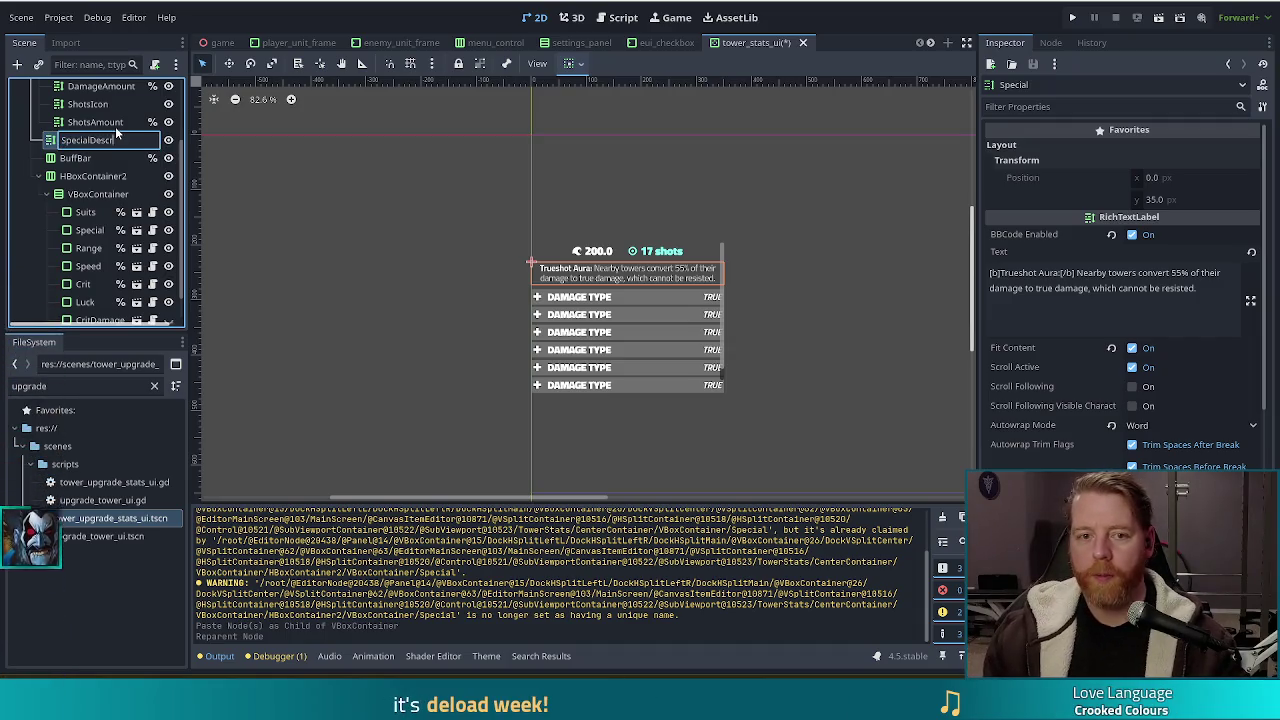
key(Return)
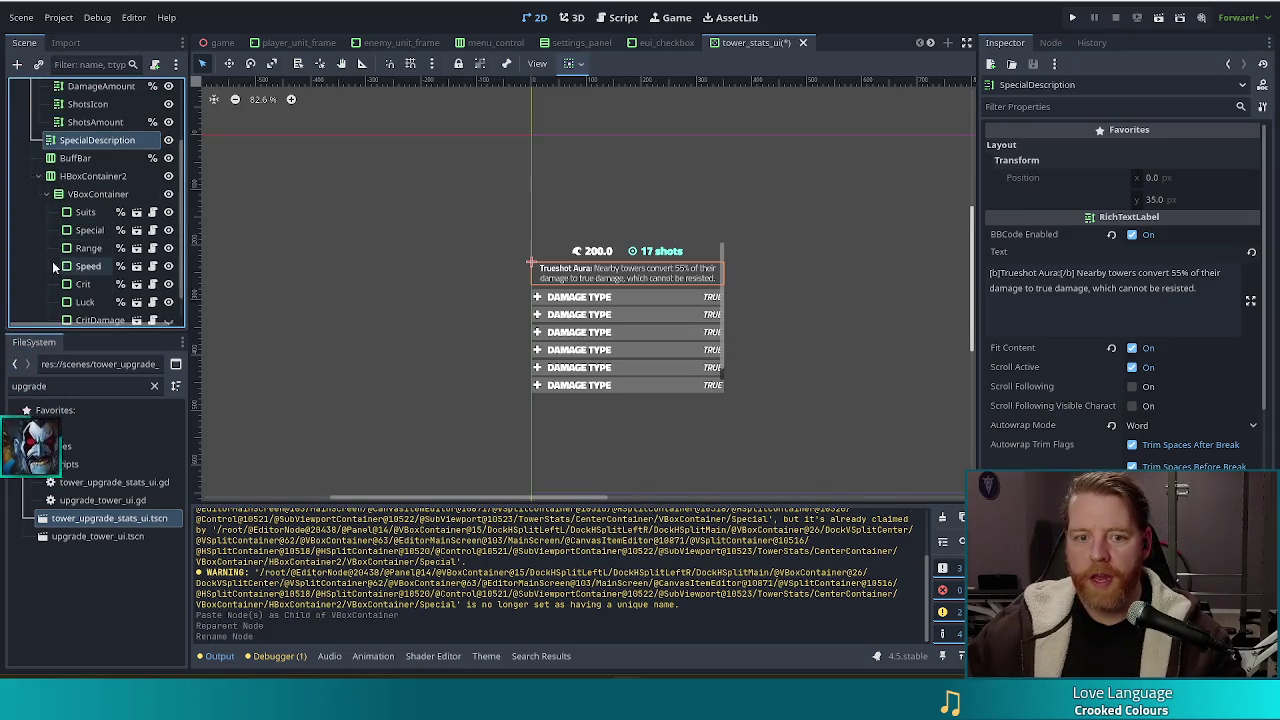
click(86, 231)
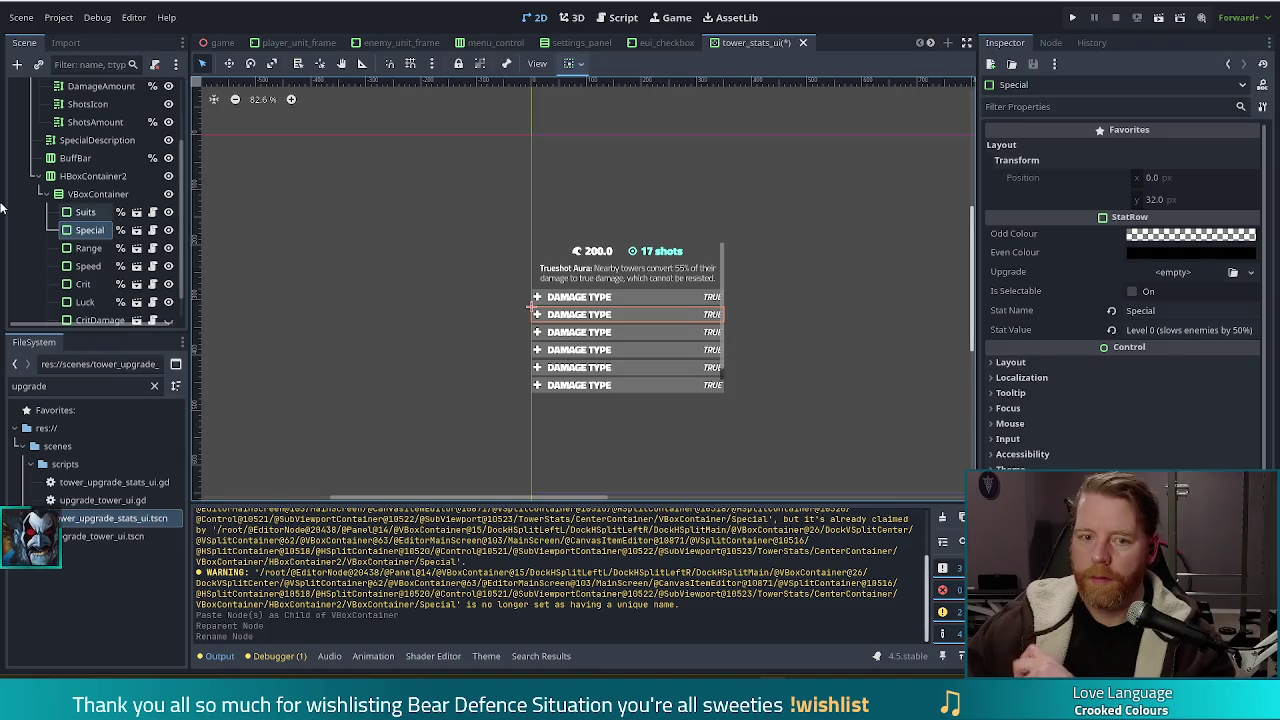
Drop the 'Description' suffix so the SpecialDescription node is named Special again.
click(112, 142)
scroll(543, 570, up, 5)
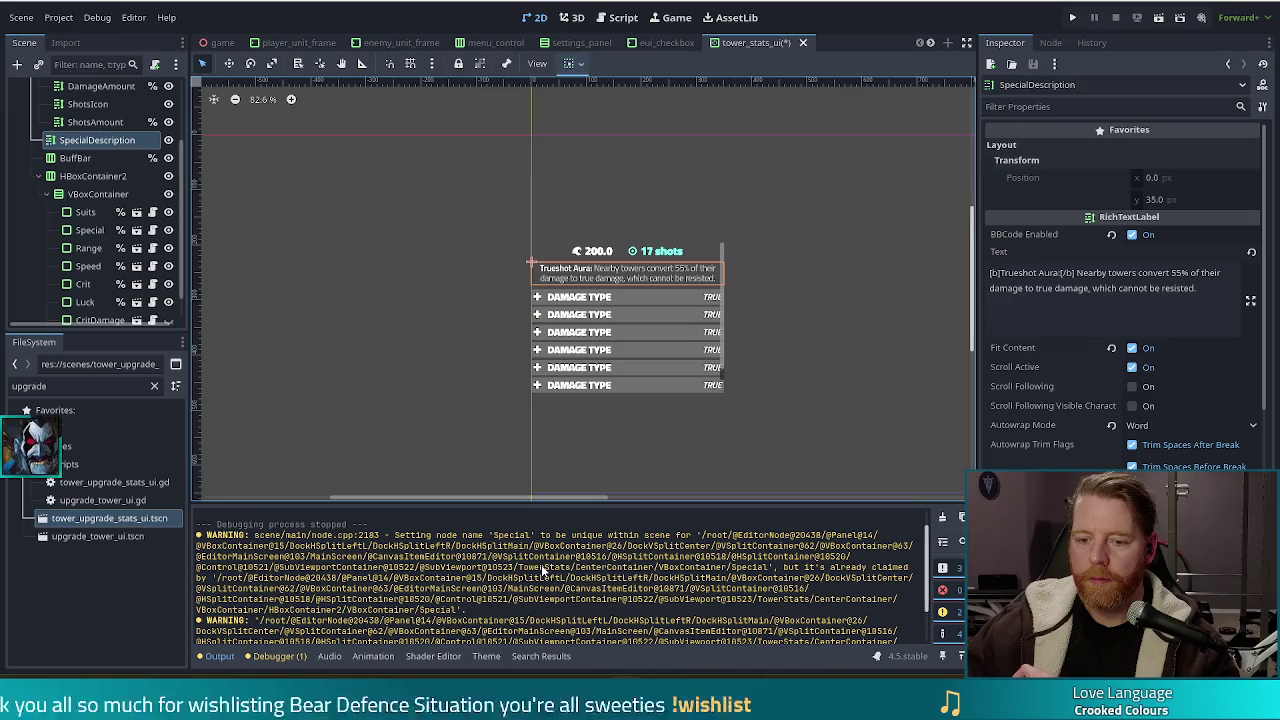
scroll(543, 568, down, 3)
click(88, 142)
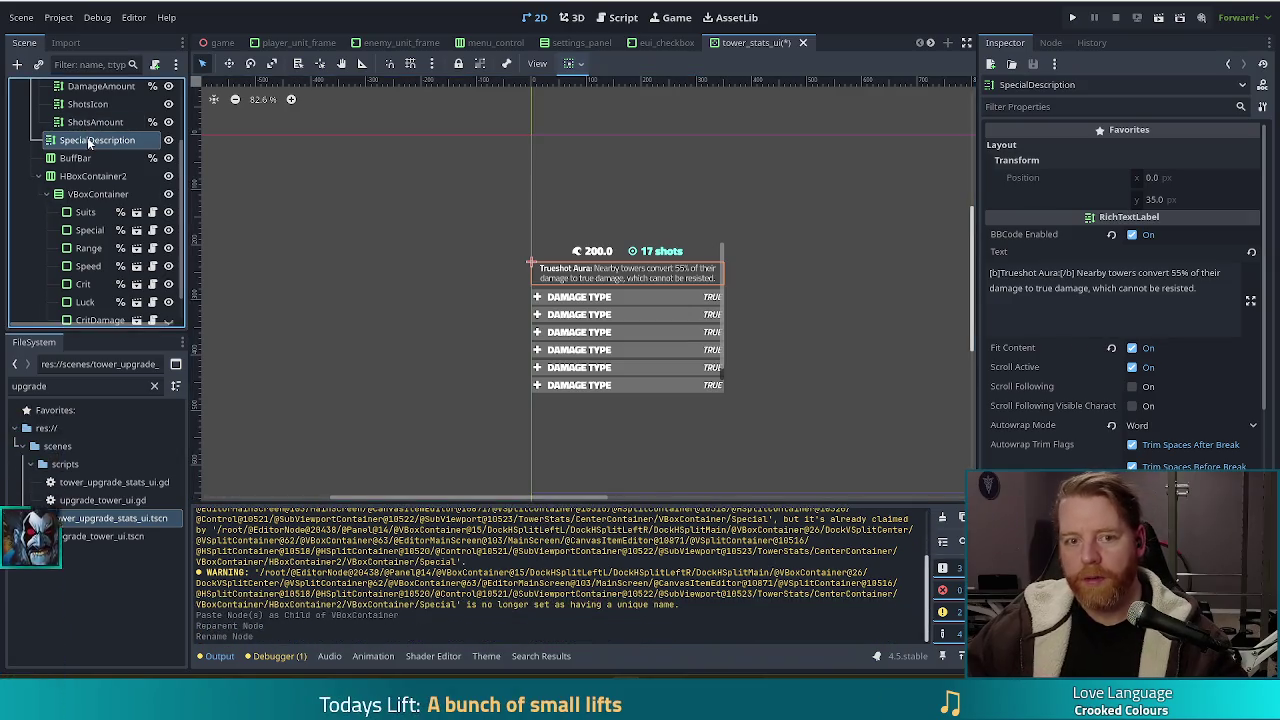
key(F2)
key(End)
key(BackSpace)
key(BackSpace)
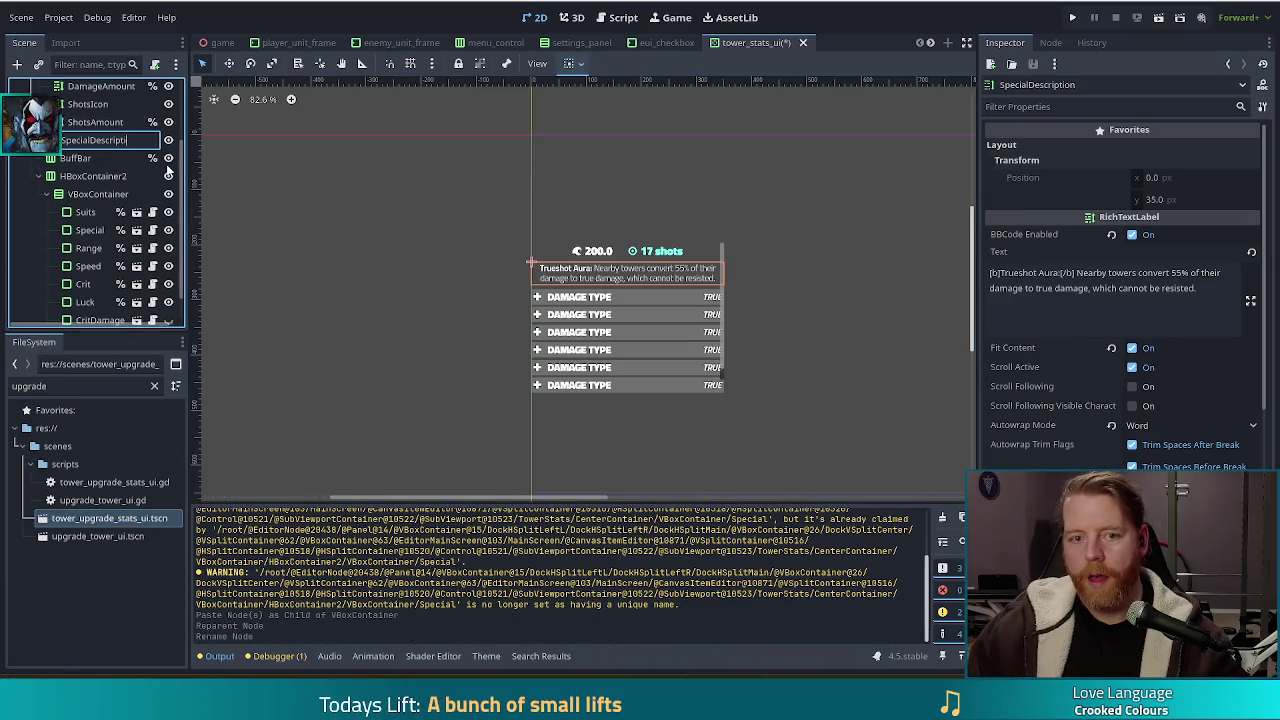
key(BackSpace)
key(BackSpace)
key(BackSpace)
key(Return)
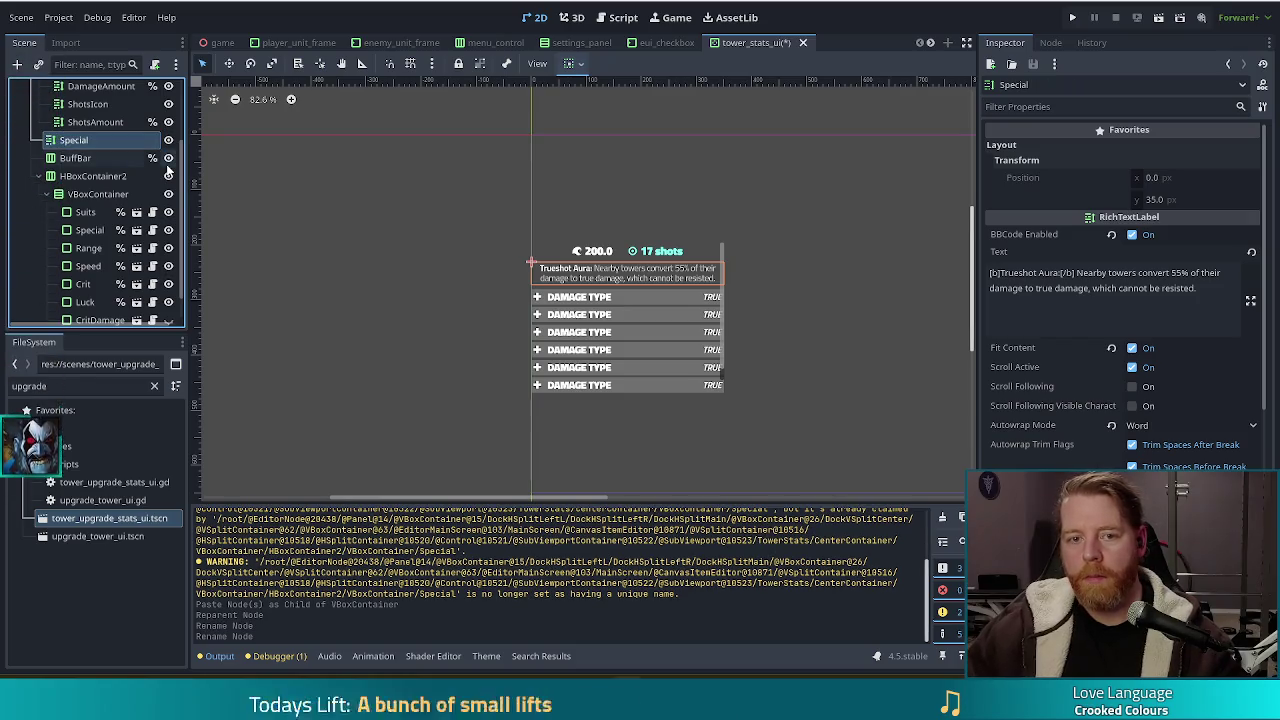
click(78, 160)
click(74, 143)
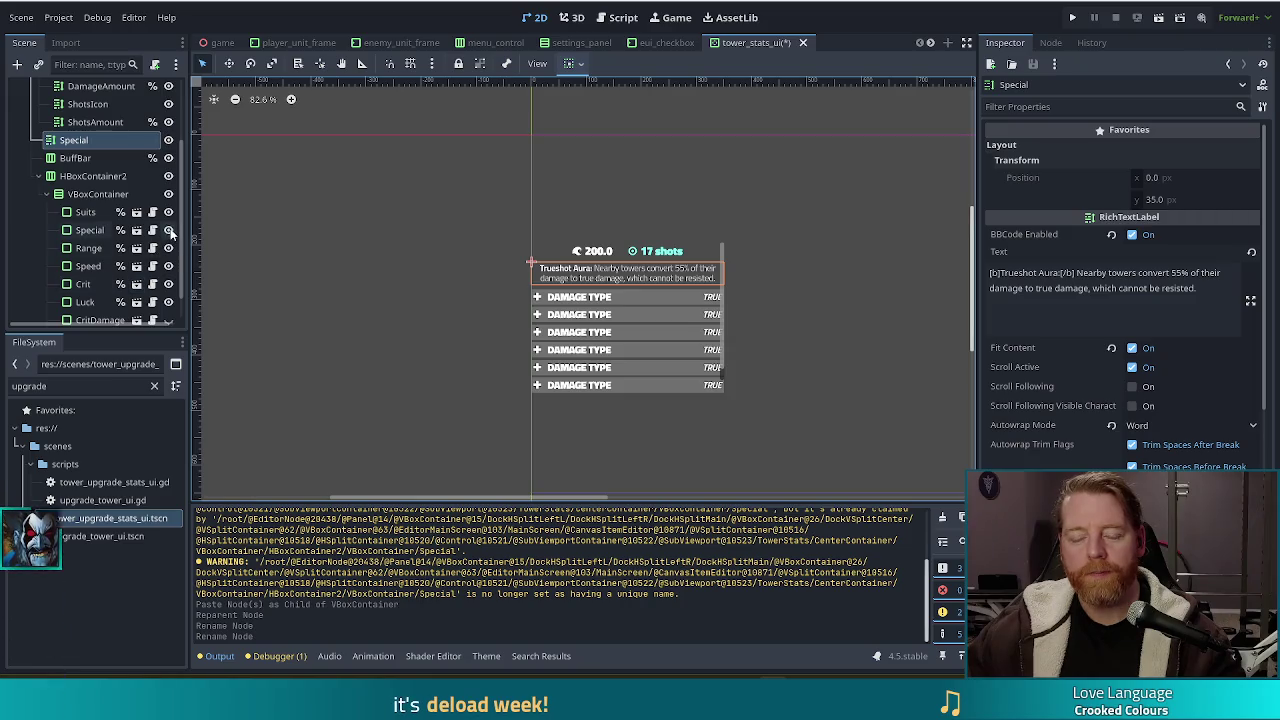
Turn off unique-name access and hide the old Special row; enable unique-name access on the new Special label.
right_click(87, 232)
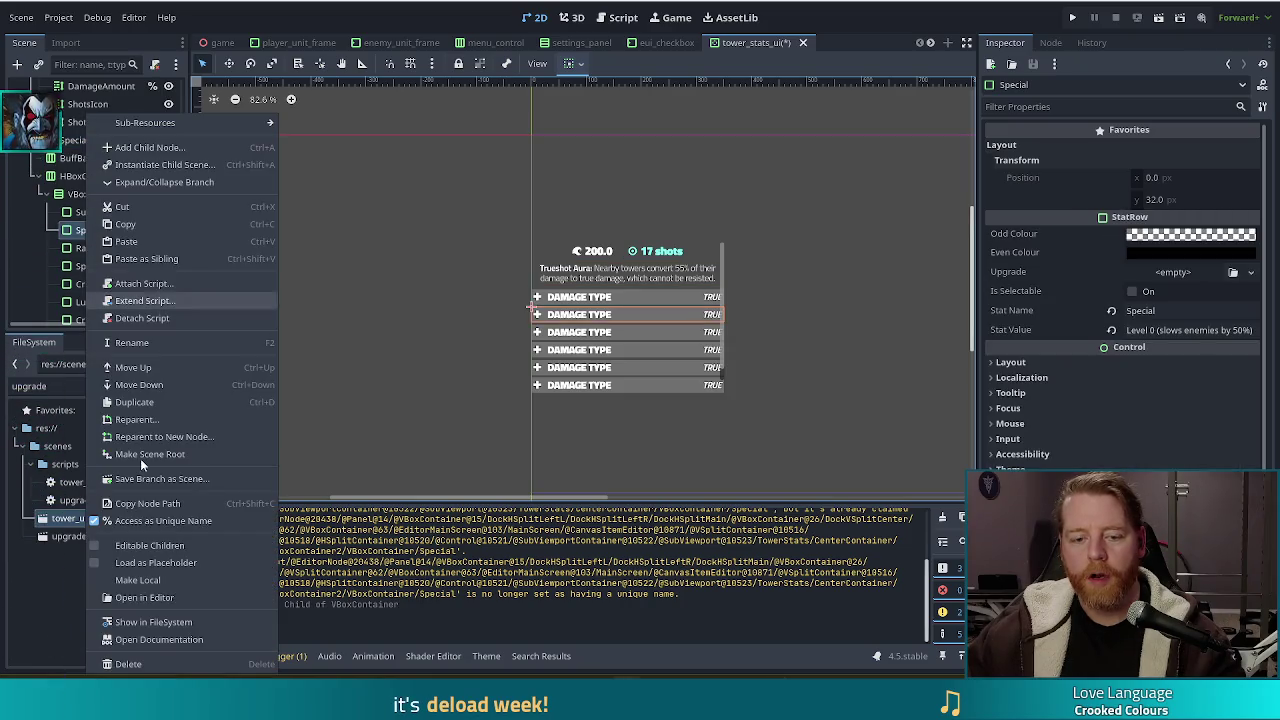
click(166, 521)
click(168, 230)
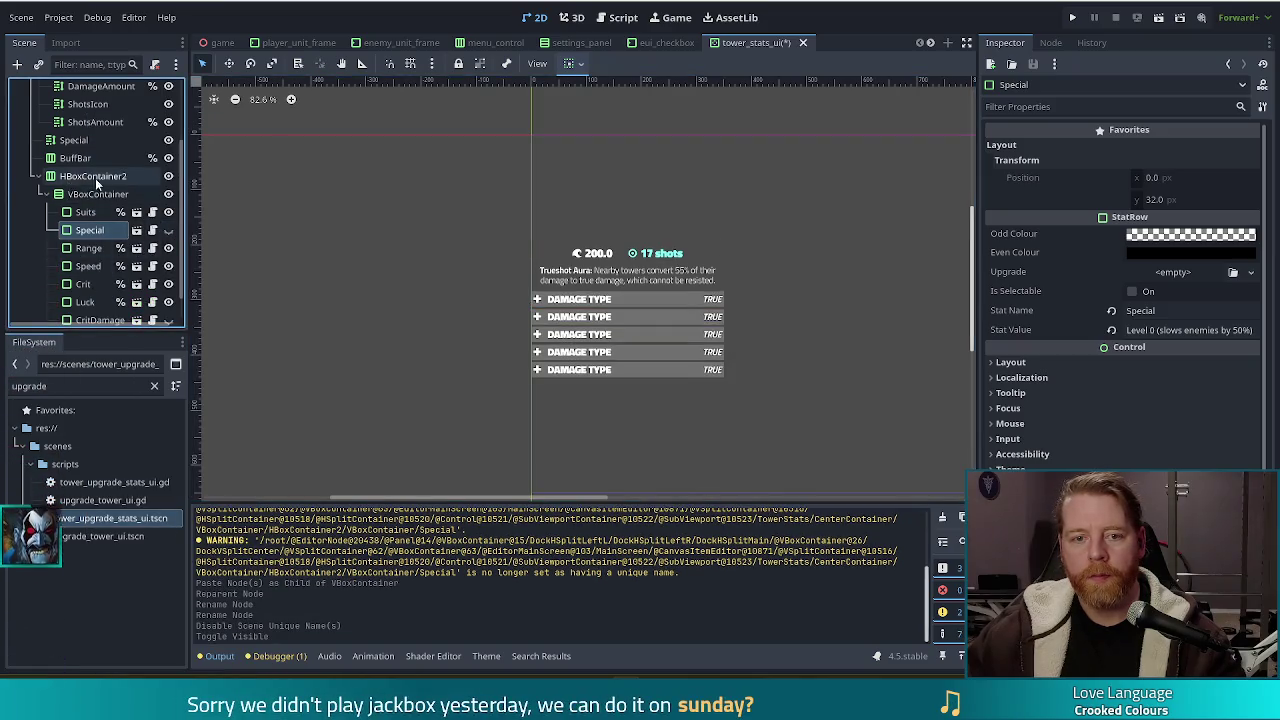
right_click(86, 144)
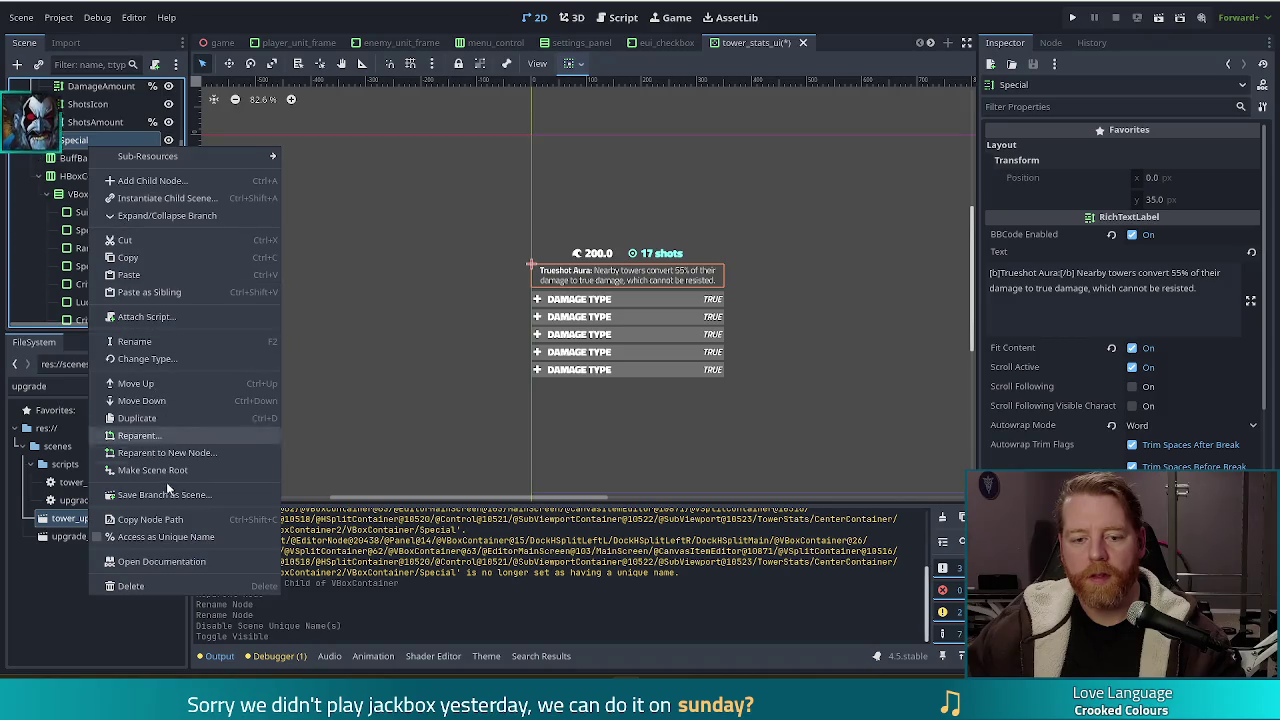
click(170, 540)
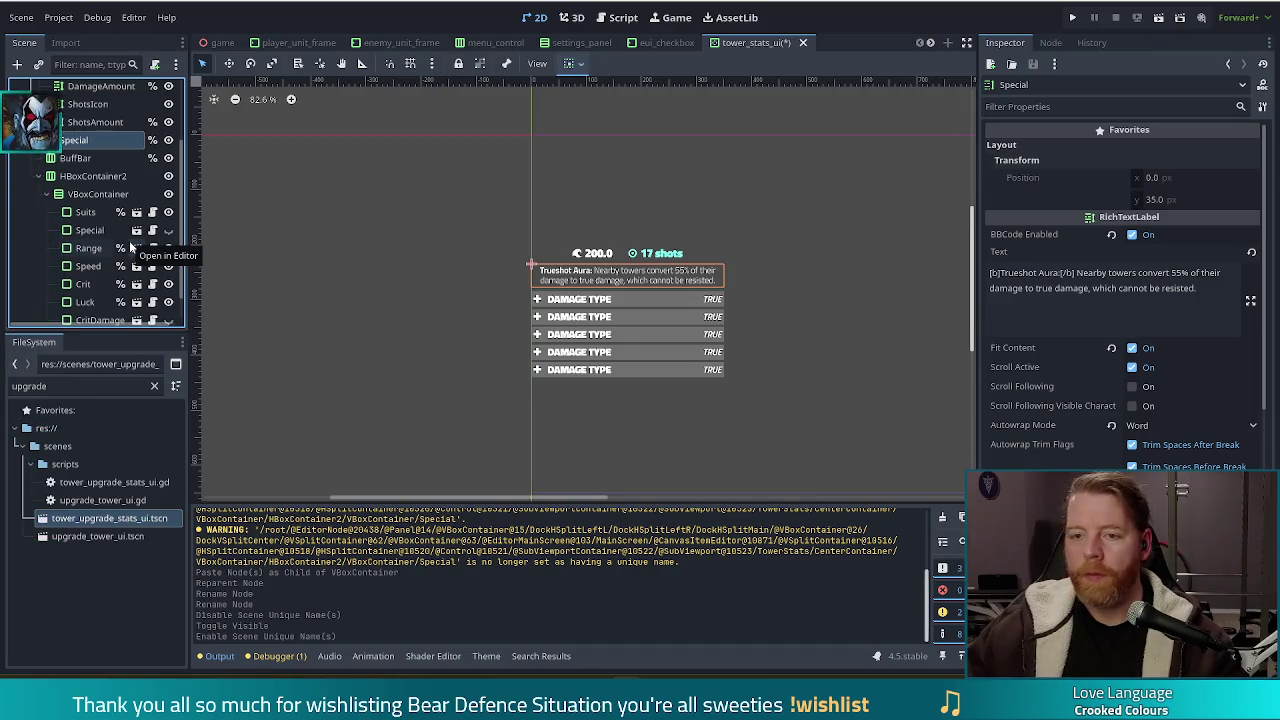
Comment out the two _special_row stat_name and stat_value lines in tower_stats_ui.gd and save.
click(622, 18)
click(586, 301)
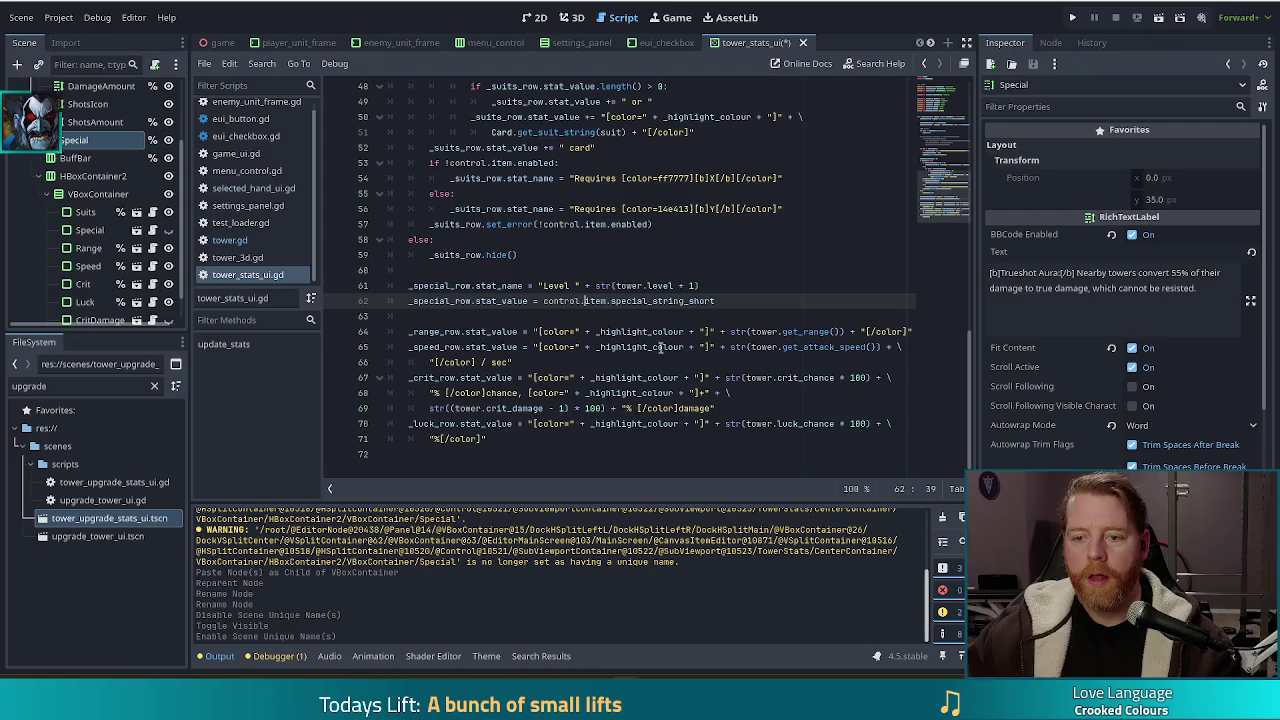
drag(418, 286, 422, 300)
key(ctrl+k)
click(500, 270)
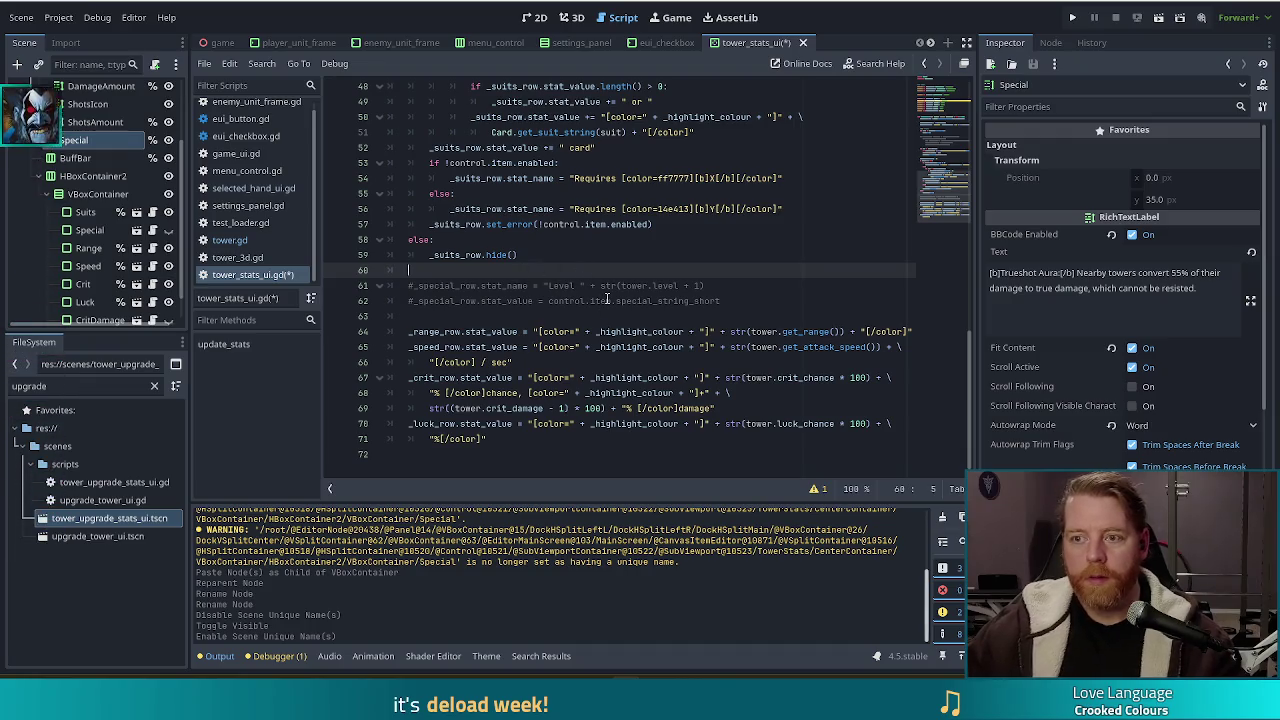
key(ctrl+s)
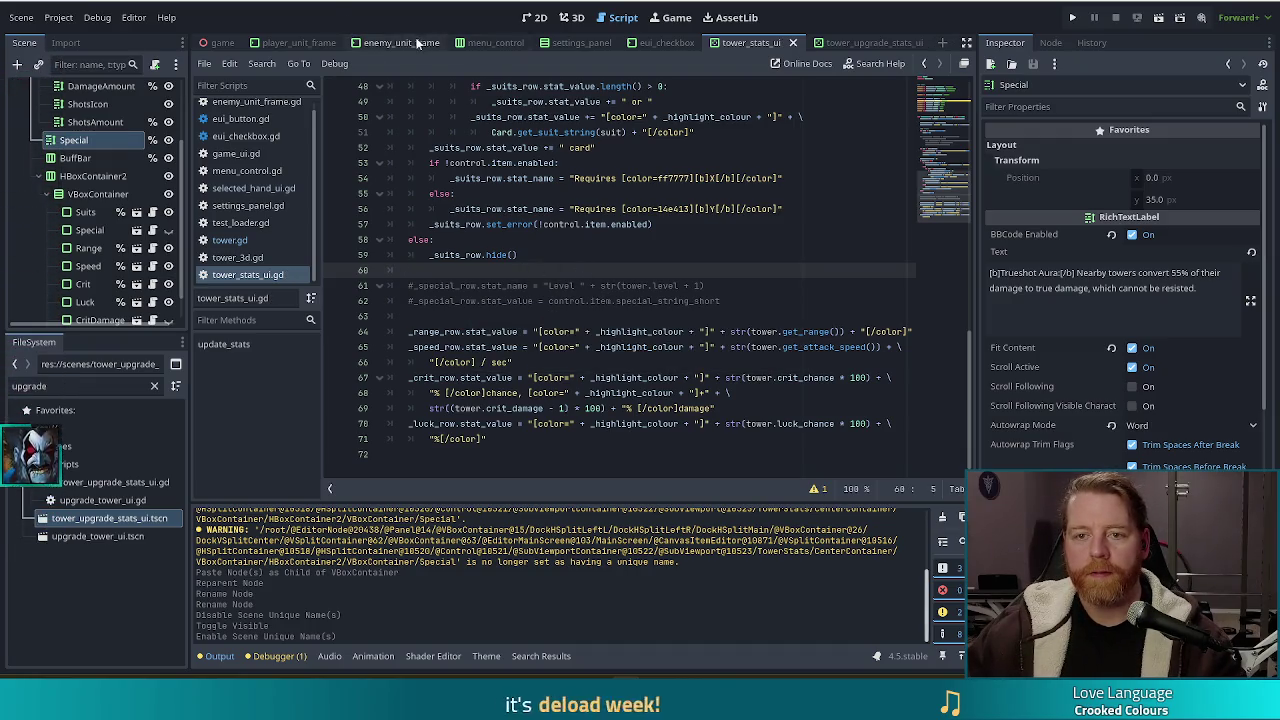
Close the enemy_unit_frame and player_unit_frame scene tabs.
click(418, 44)
click(450, 43)
click(348, 43)
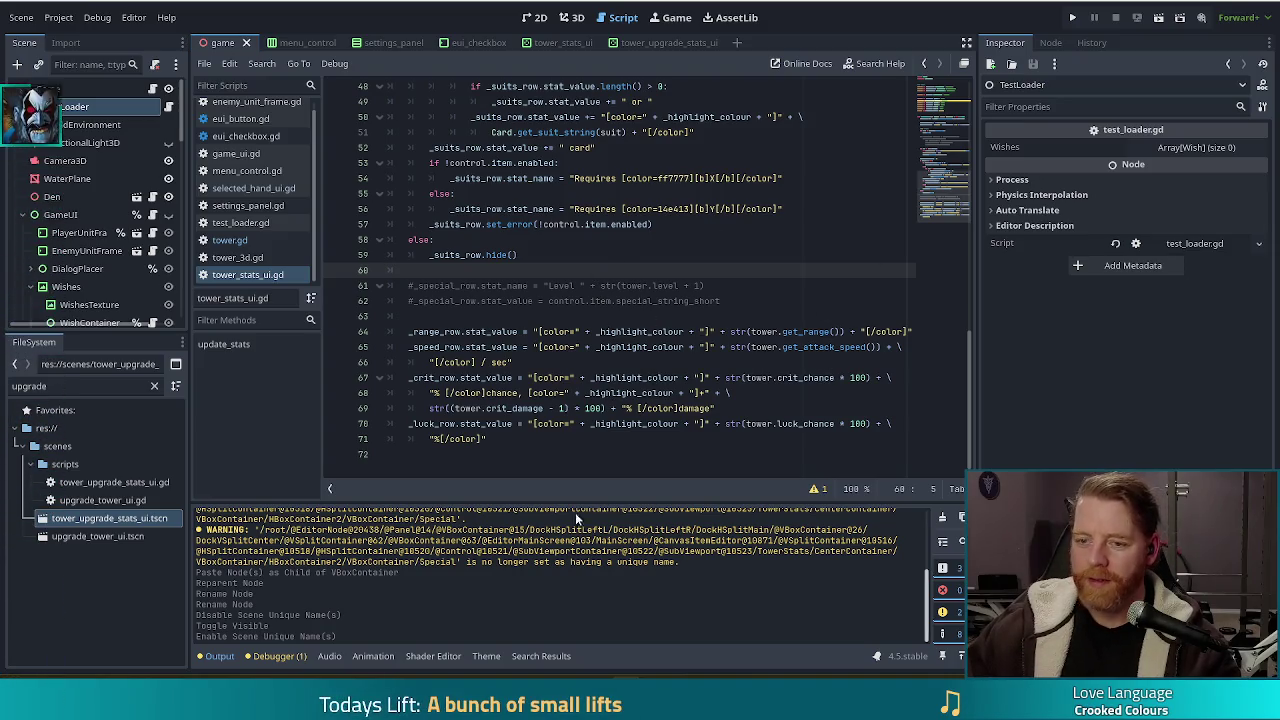
click(562, 258)
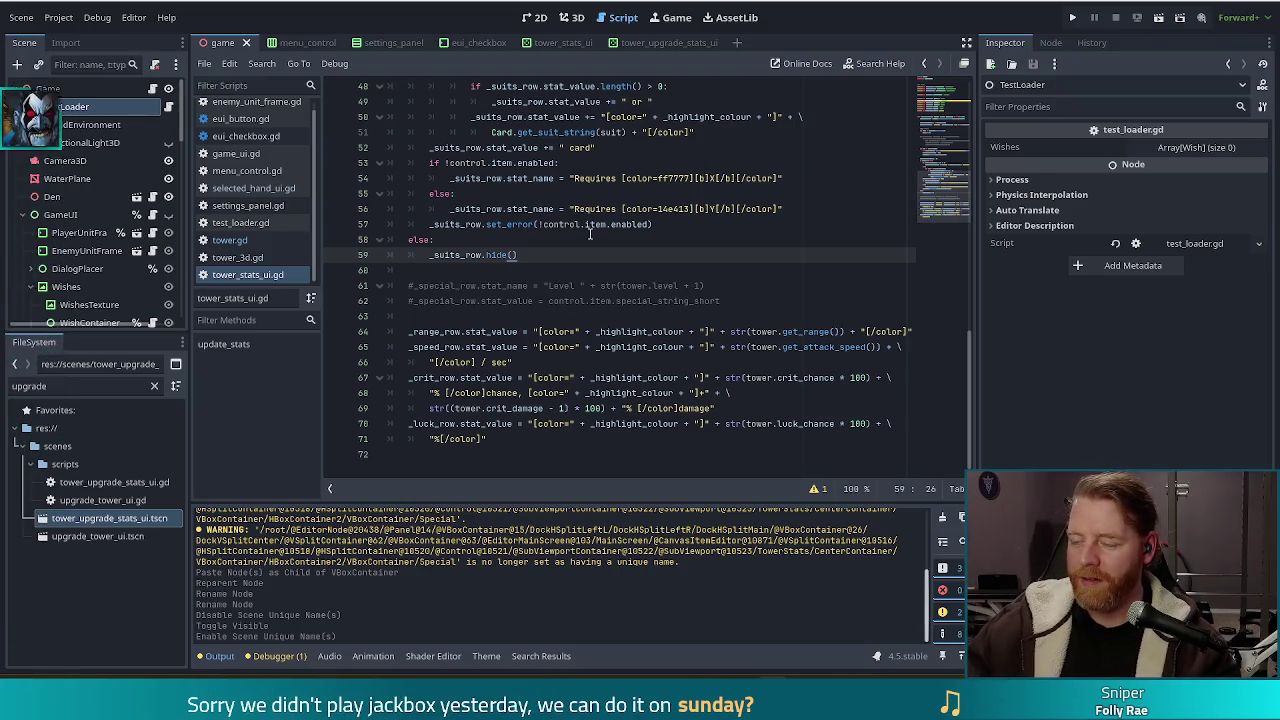
click(555, 270)
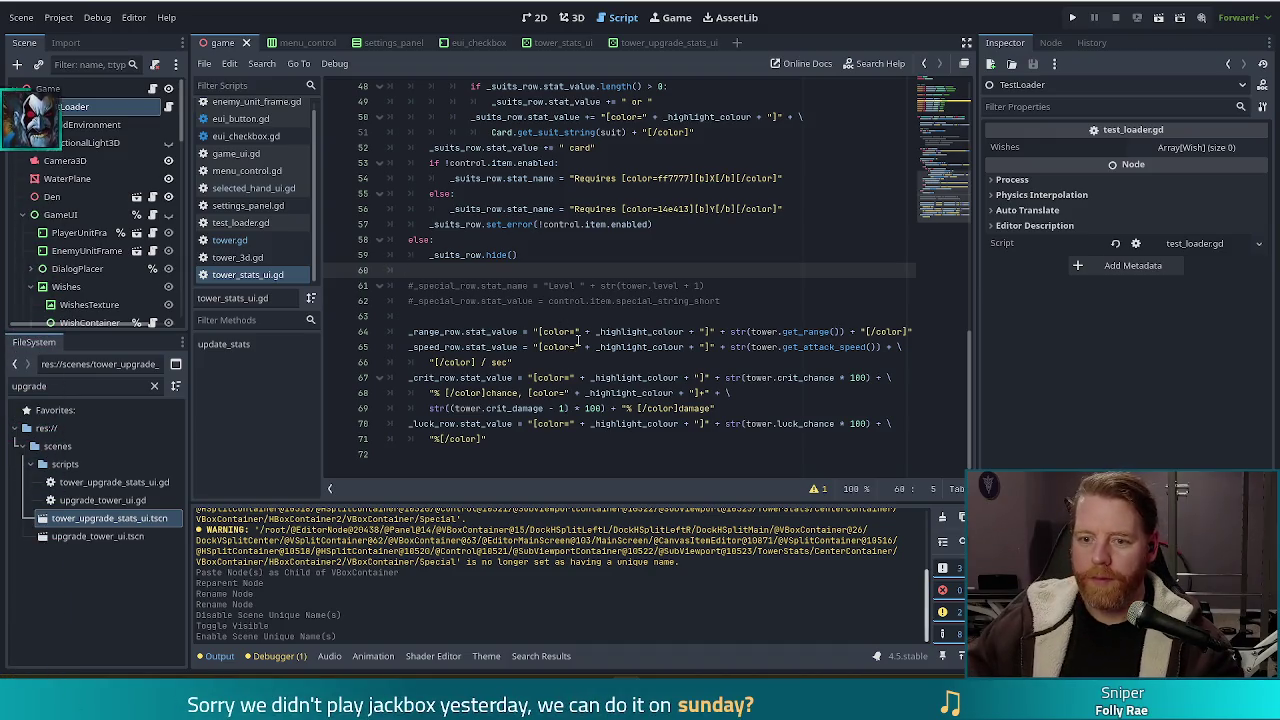
Duplicate the _special_row declaration and comment out the original with #.
key(Return)
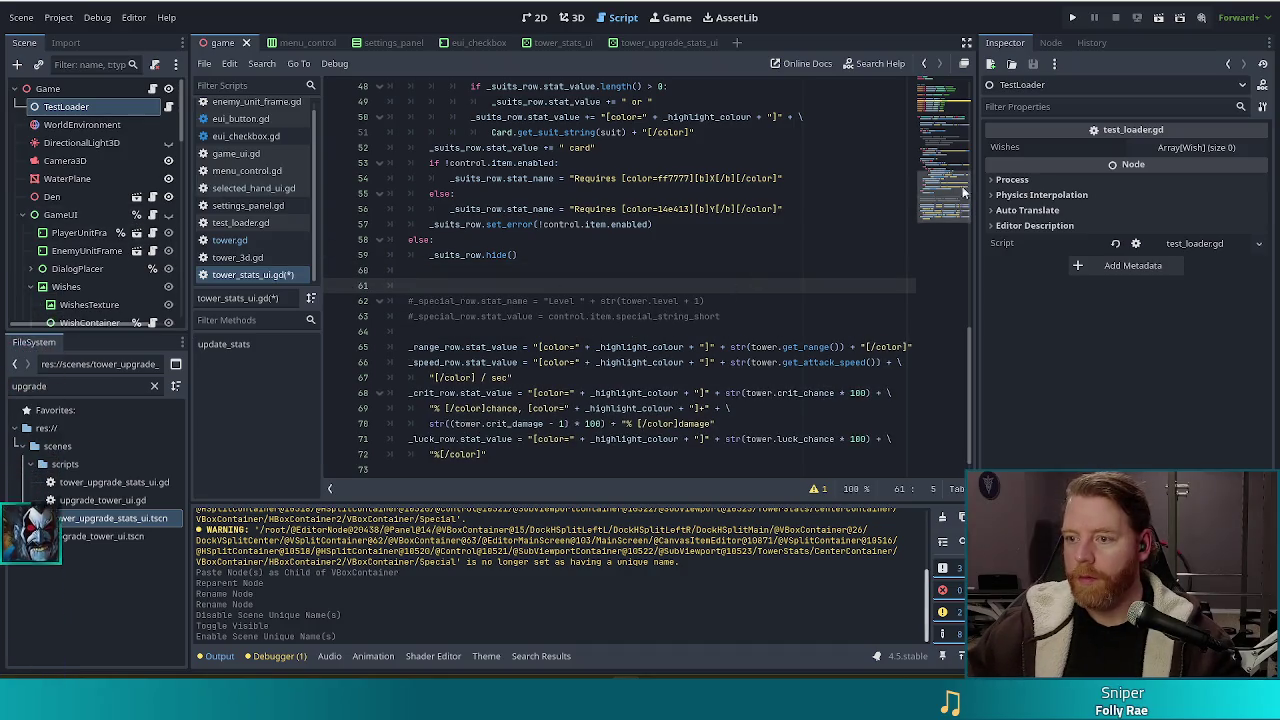
click(943, 80)
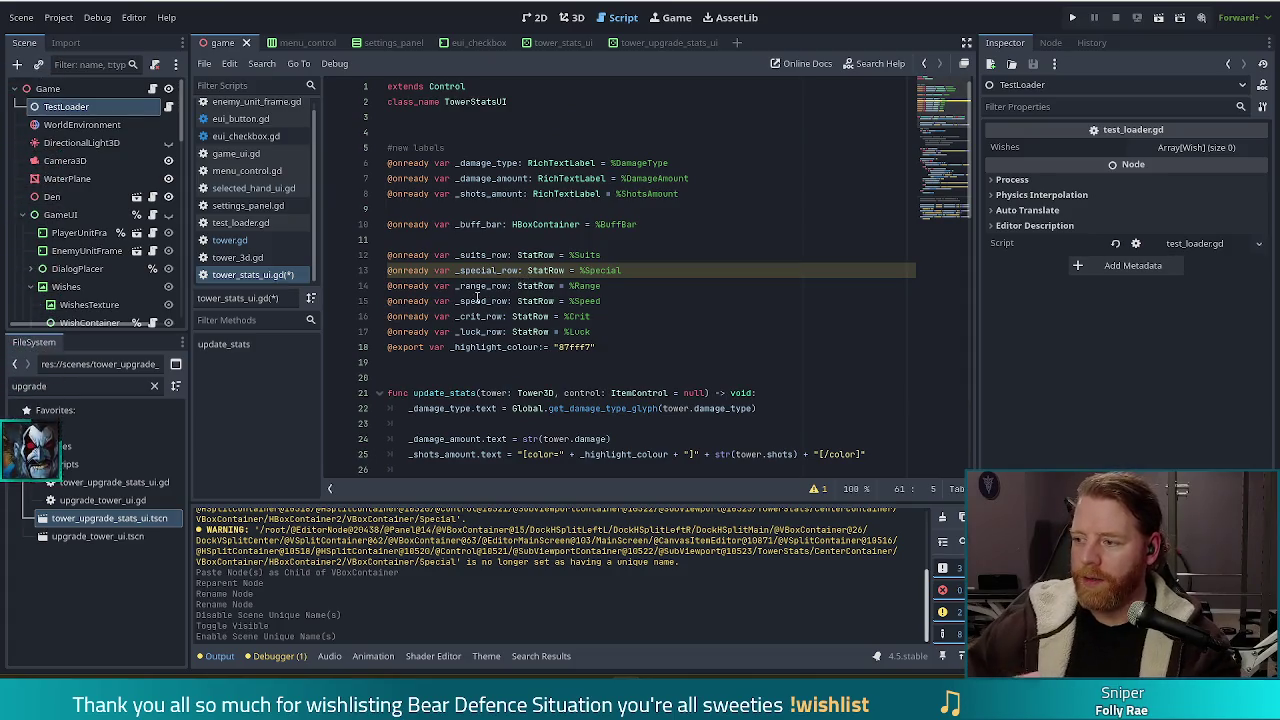
click(631, 272)
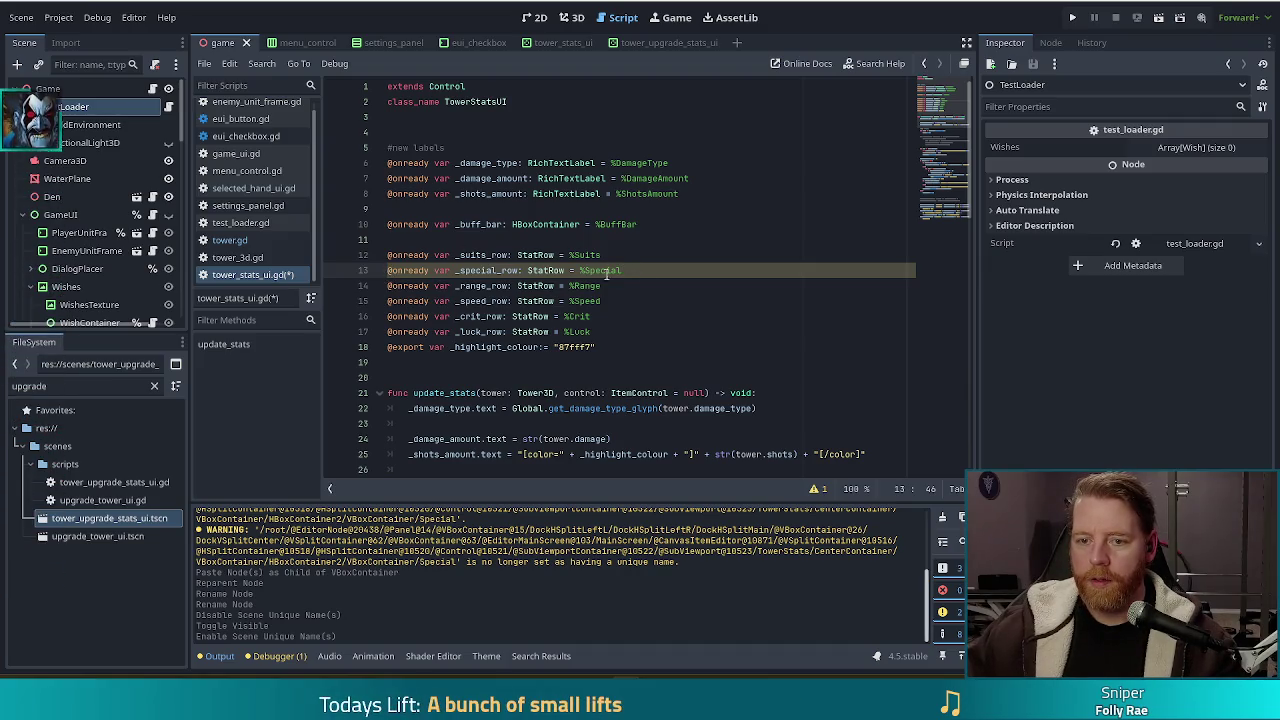
key(ctrl+shift+d)
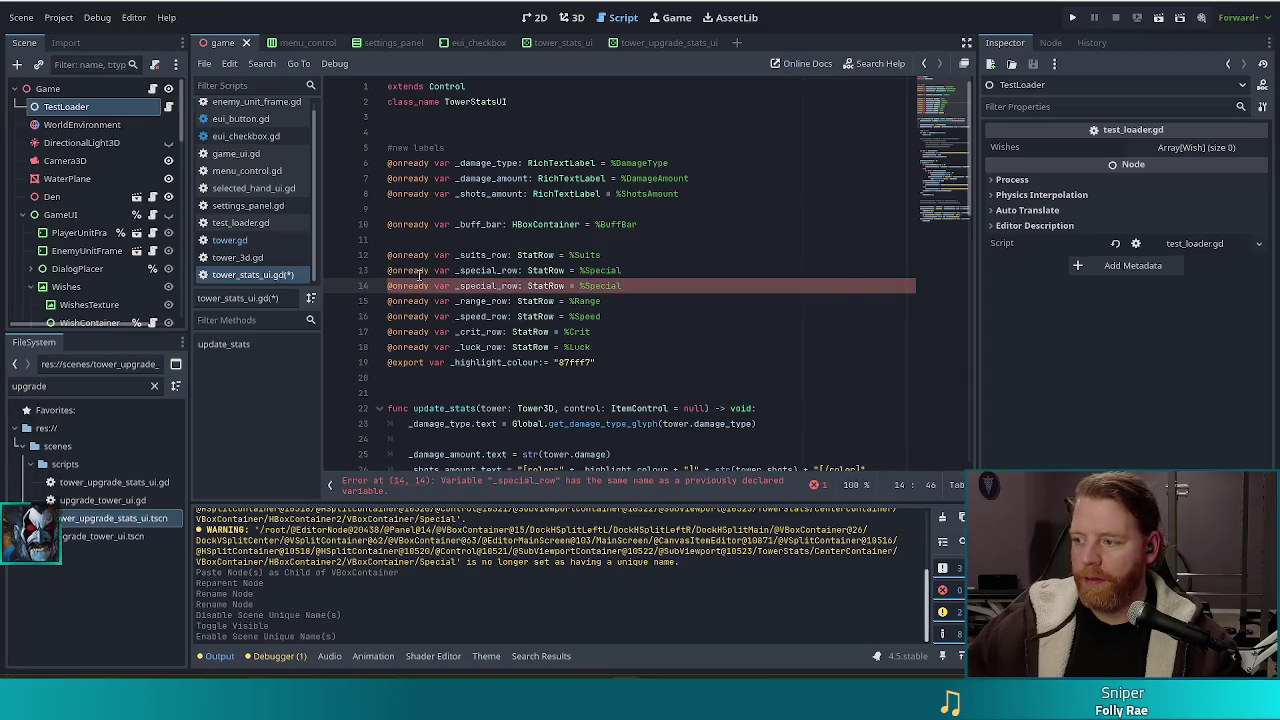
key(Up)
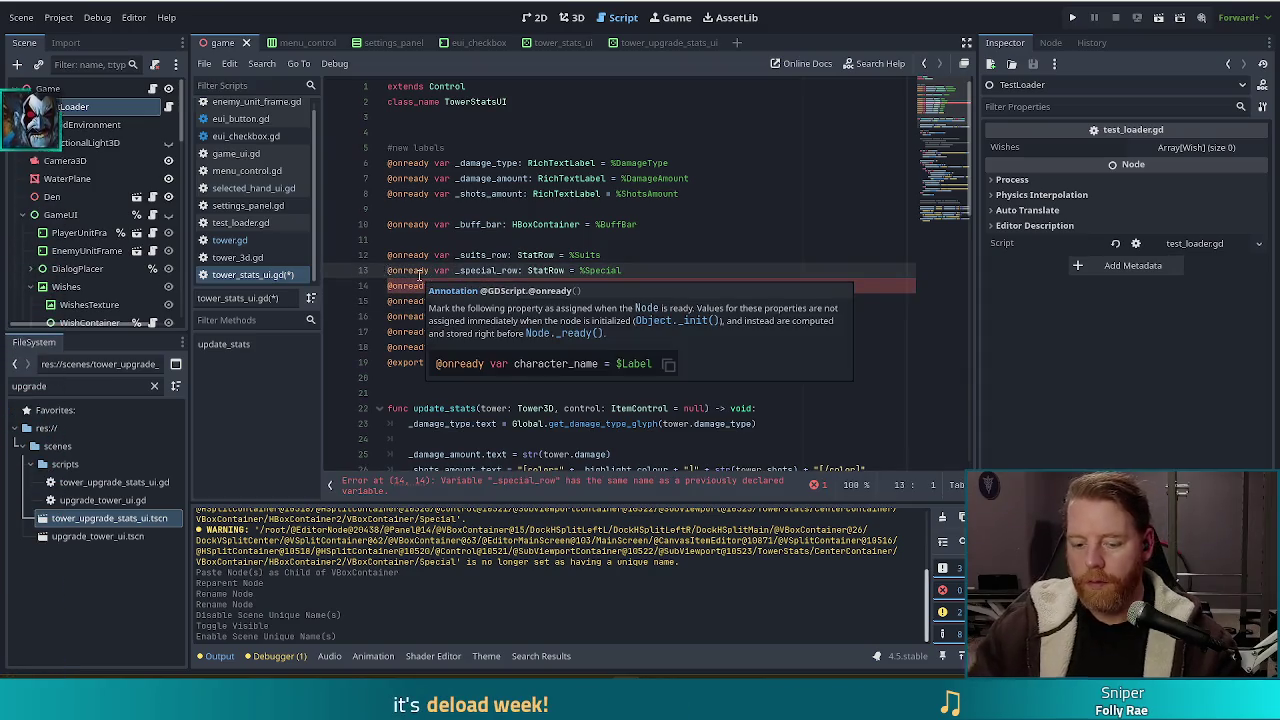
text(#)
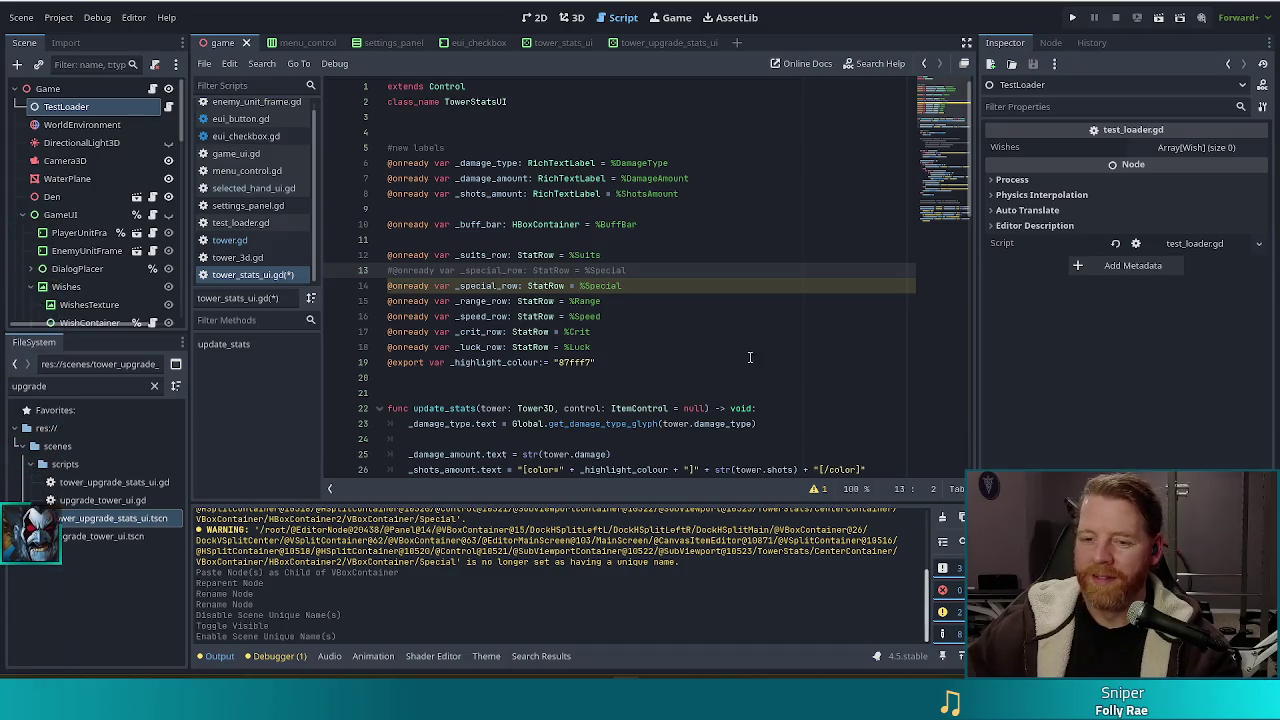
Rename the duplicated declaration's variable to _special_label.
click(643, 287)
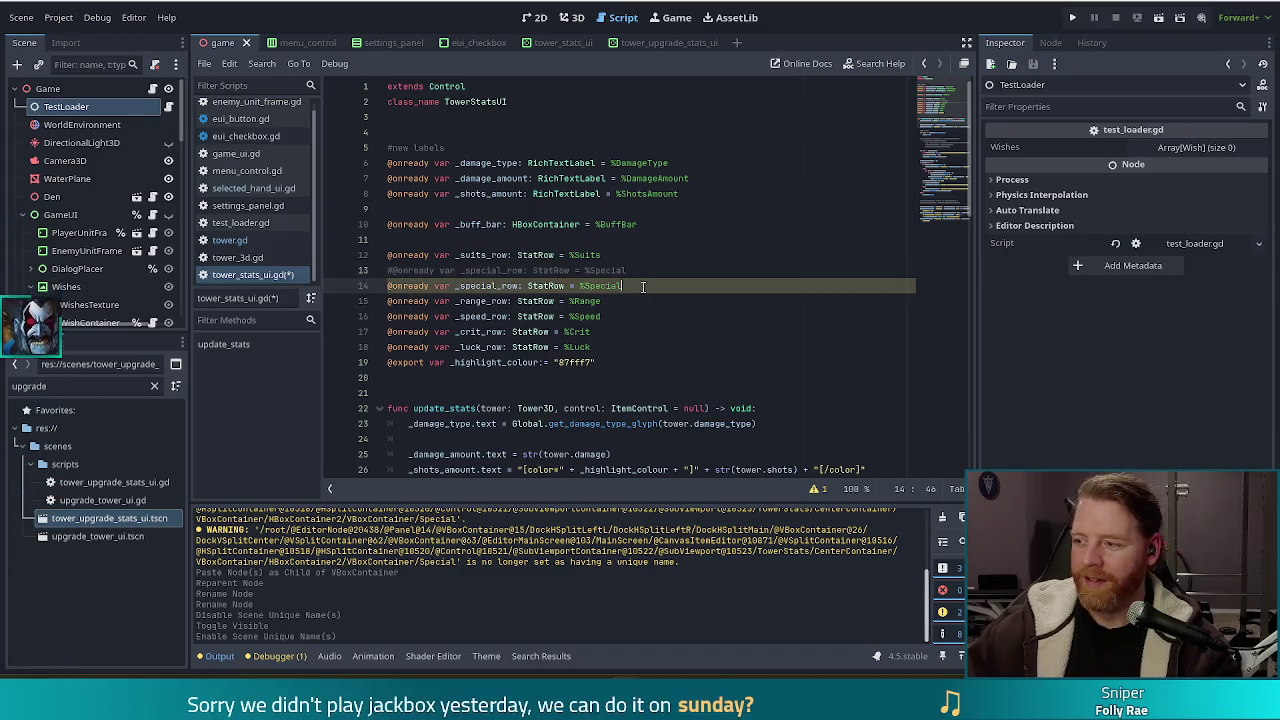
double_click(517, 287)
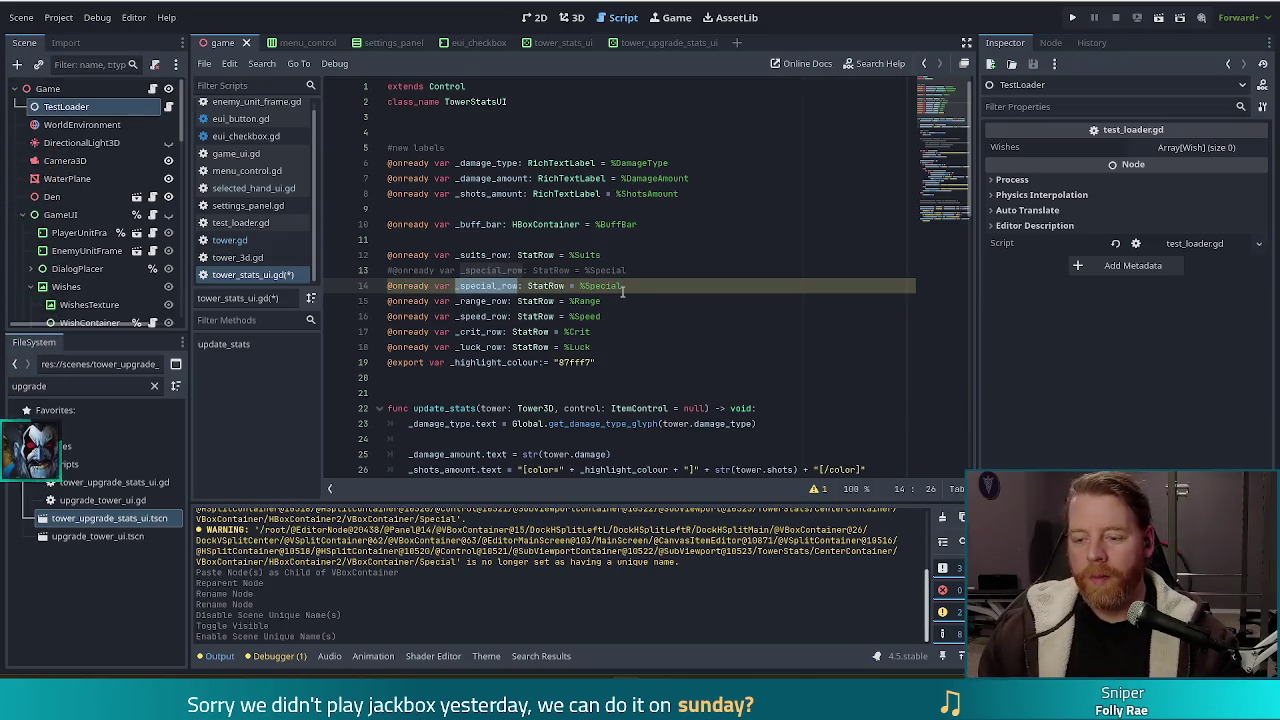
text(_)
text(special_la)
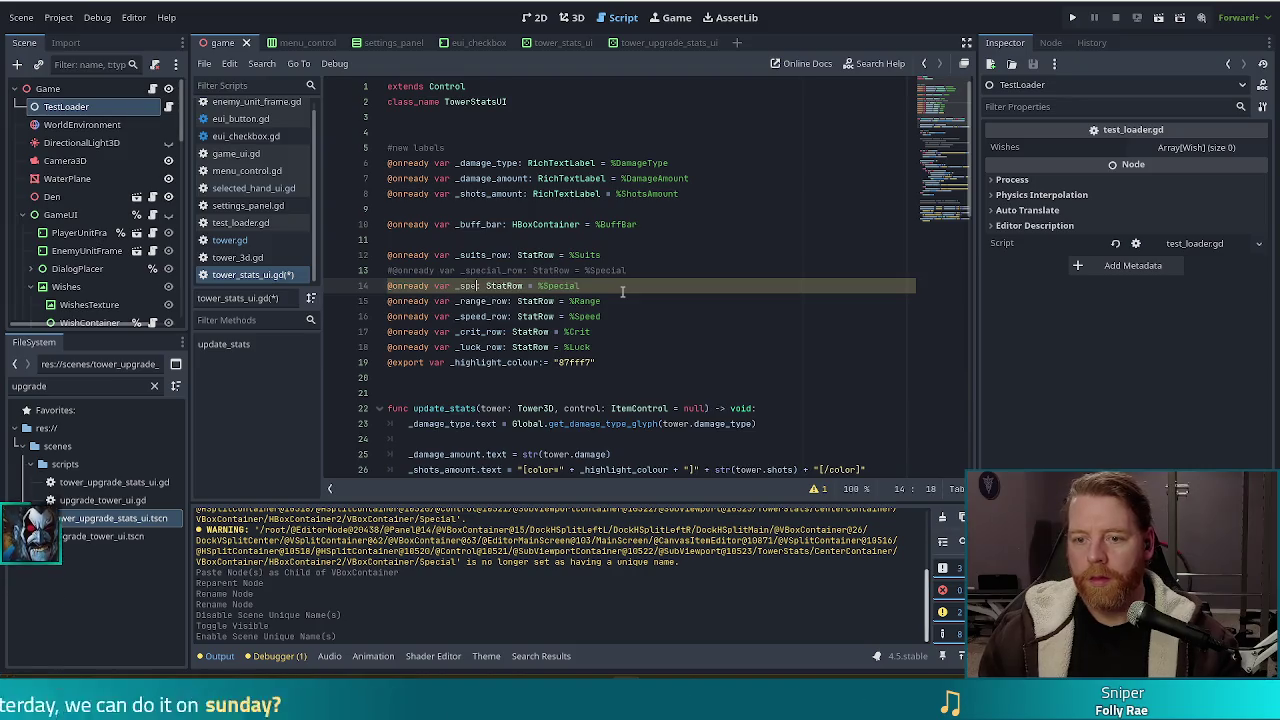
text(bel:)
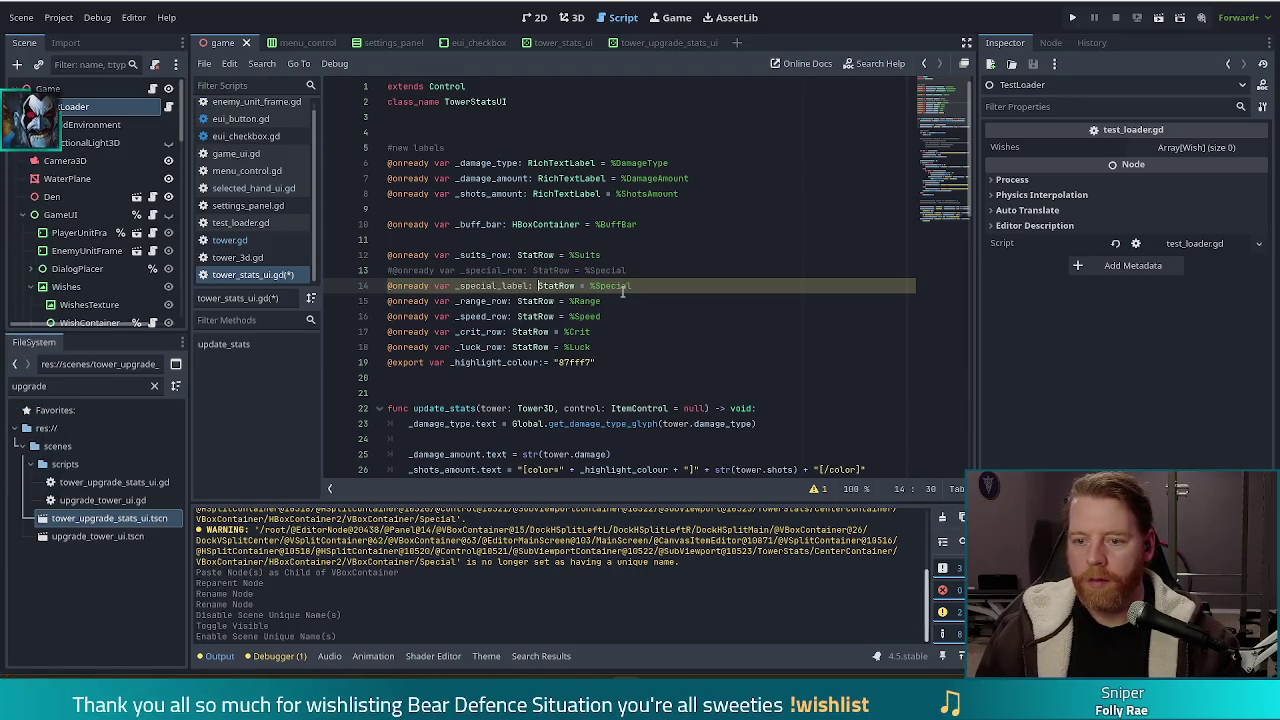
key(ctrl+Right)
key(ctrl+shift+Right)
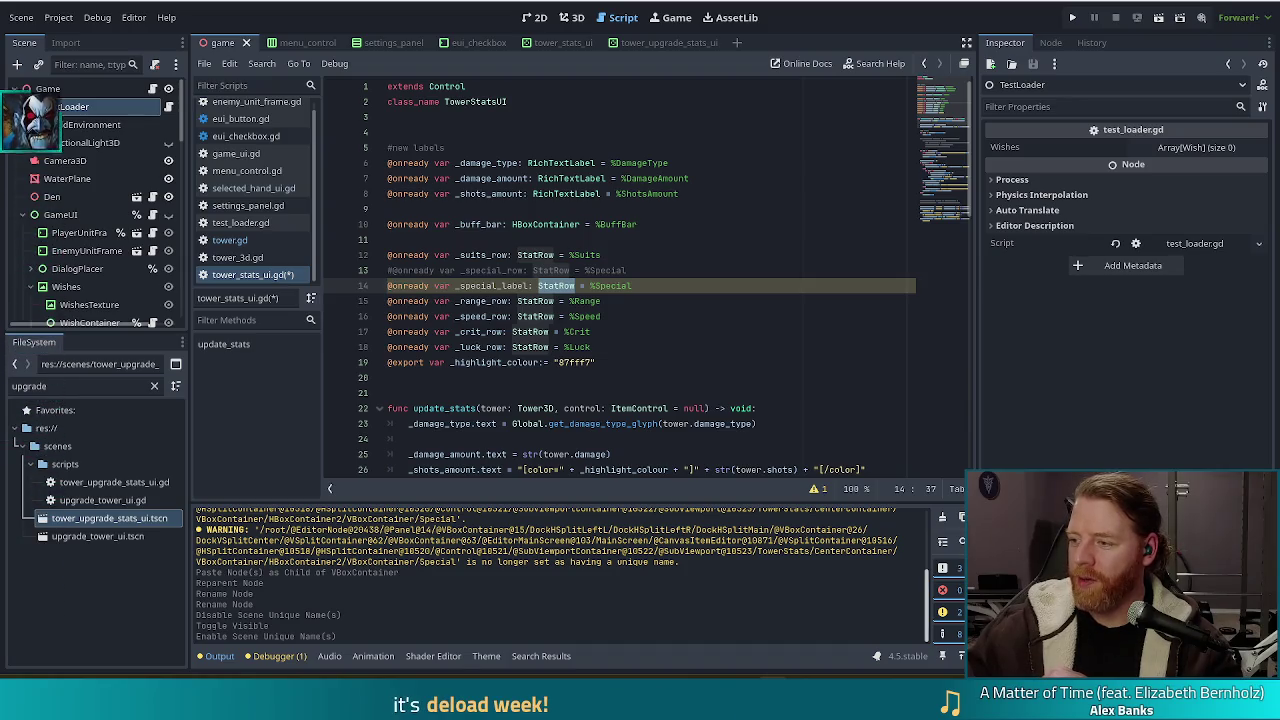
click(647, 285)
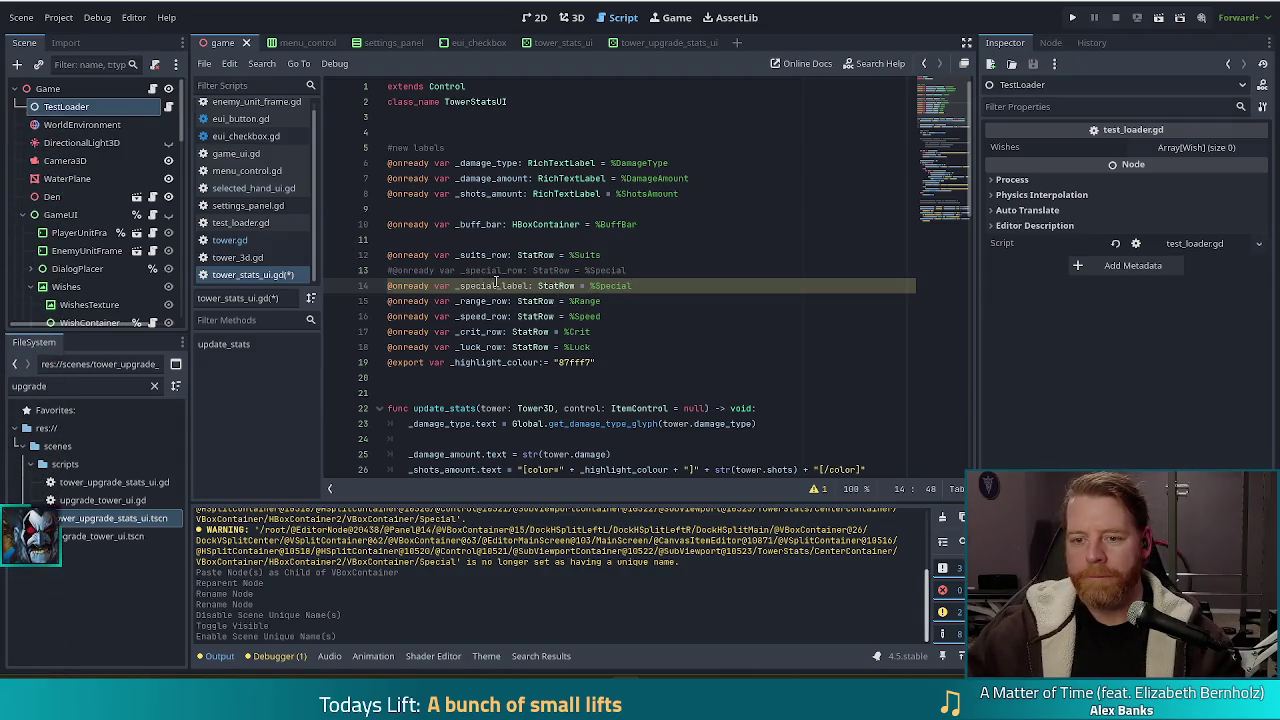
Change _special_label's type on line 14 from StatRow to RichTextLabel and save the script.
double_click(556, 286)
text(RichT)
key(Down)
key(Return)
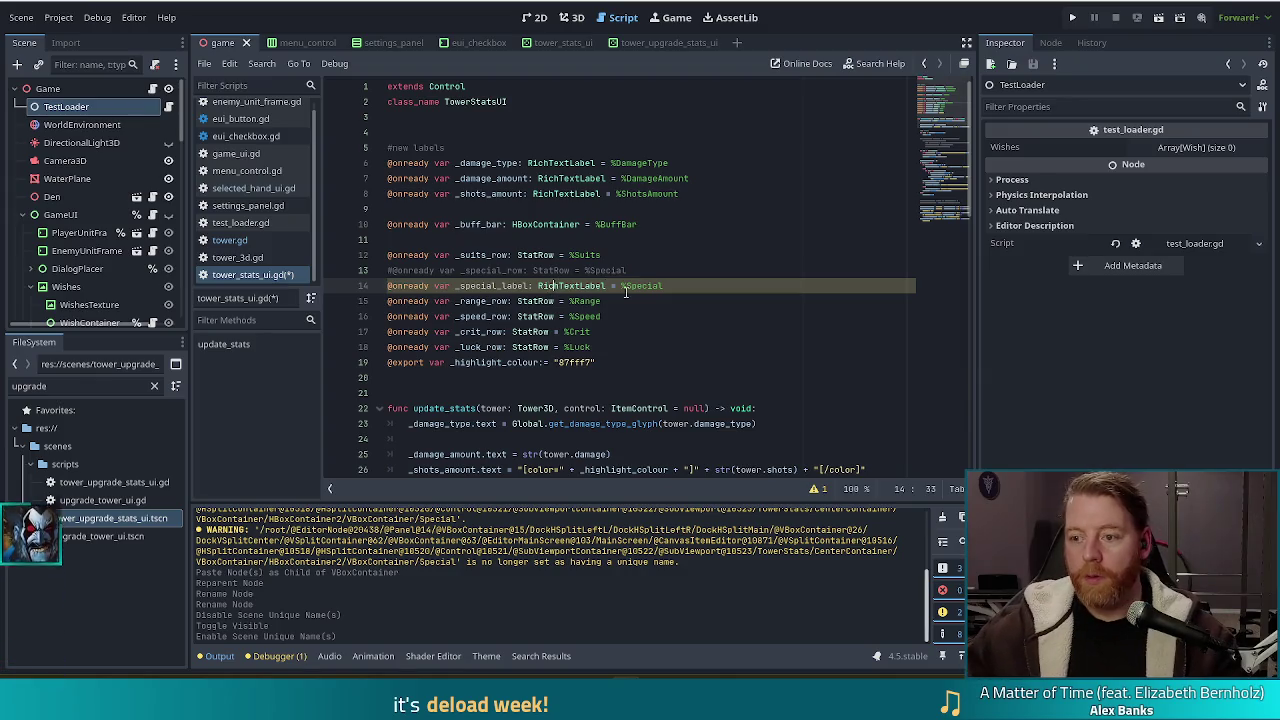
key(ctrl+s)
drag(942, 96, 948, 207)
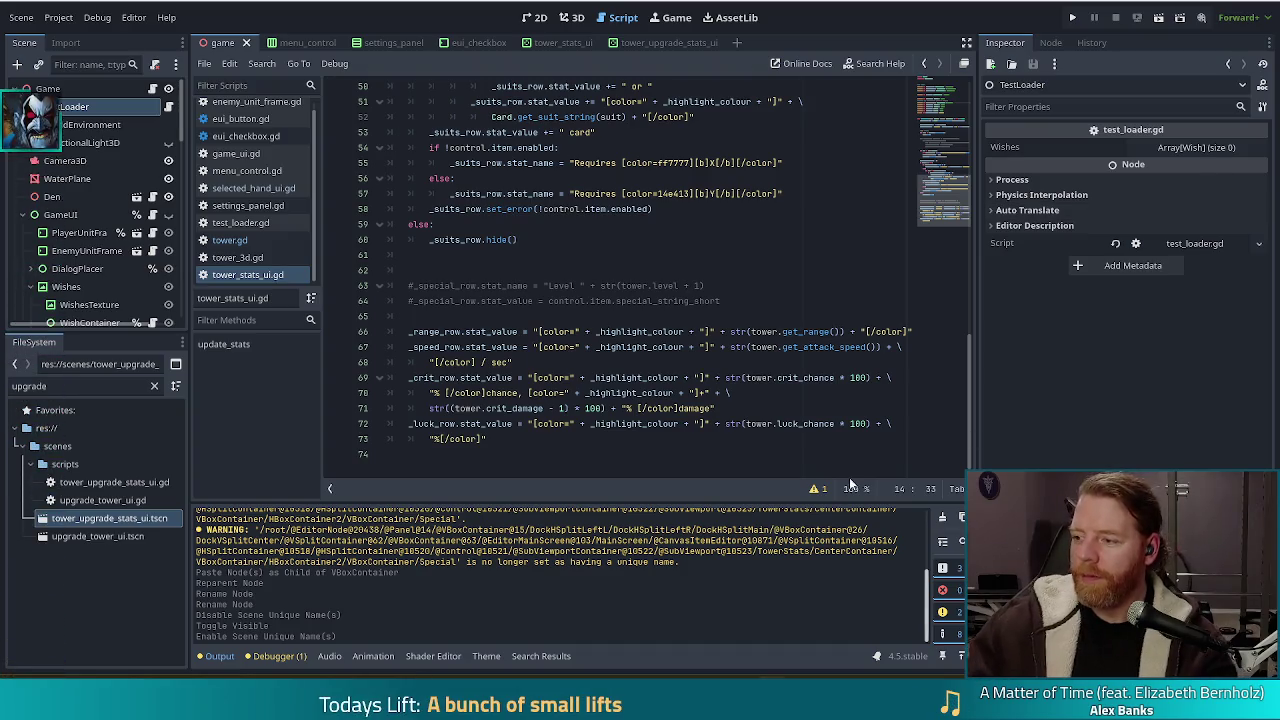
Write '_special_label.text =' on empty line 62 of tower_stats_ui.gd.
click(480, 270)
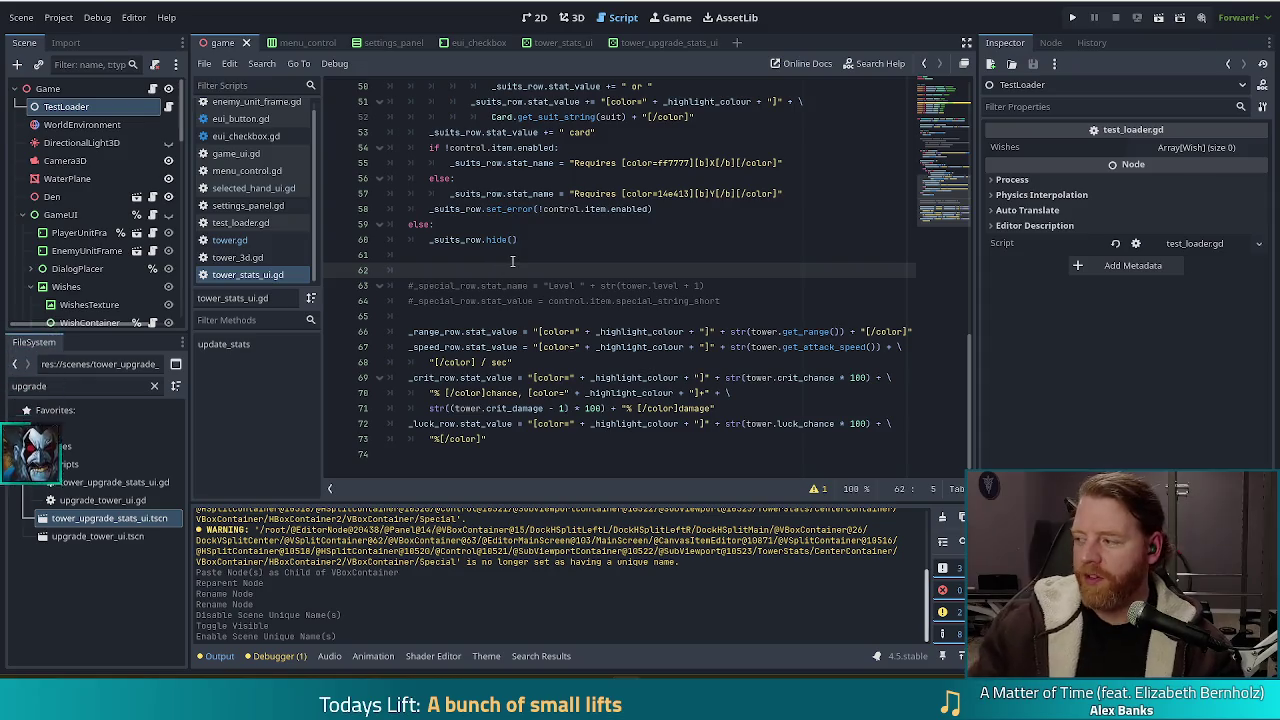
text(_)
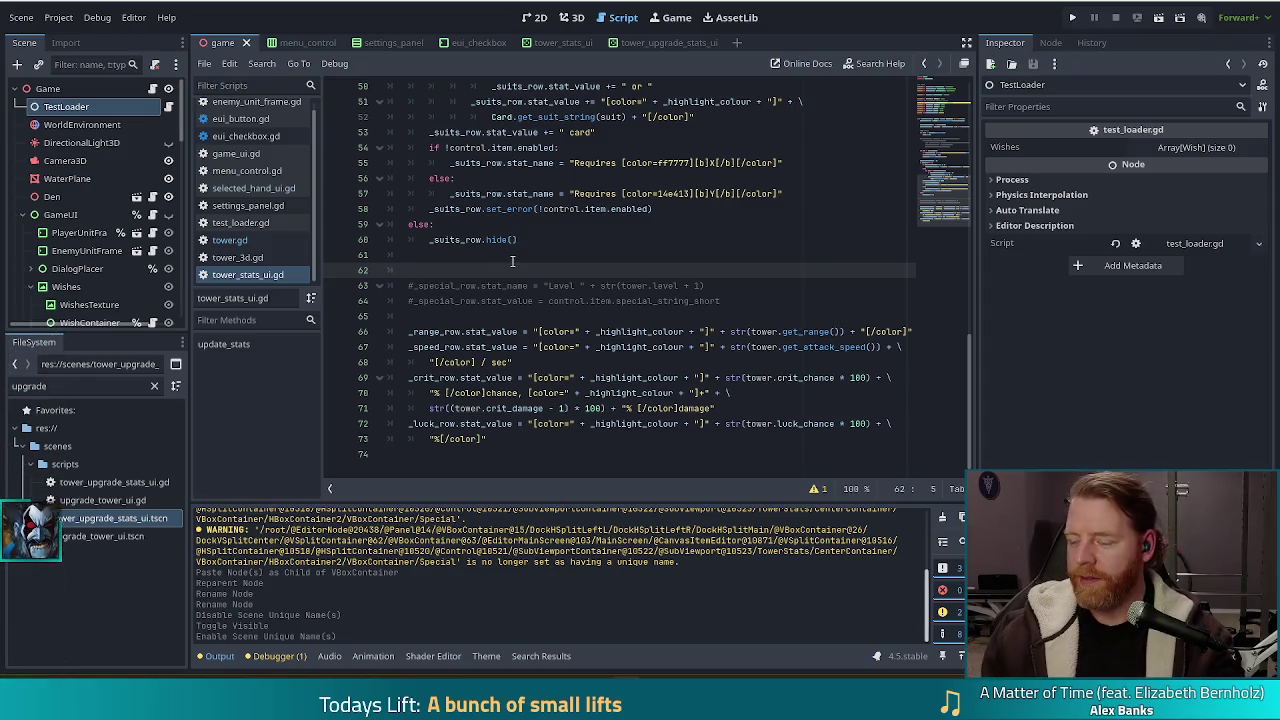
text(spe)
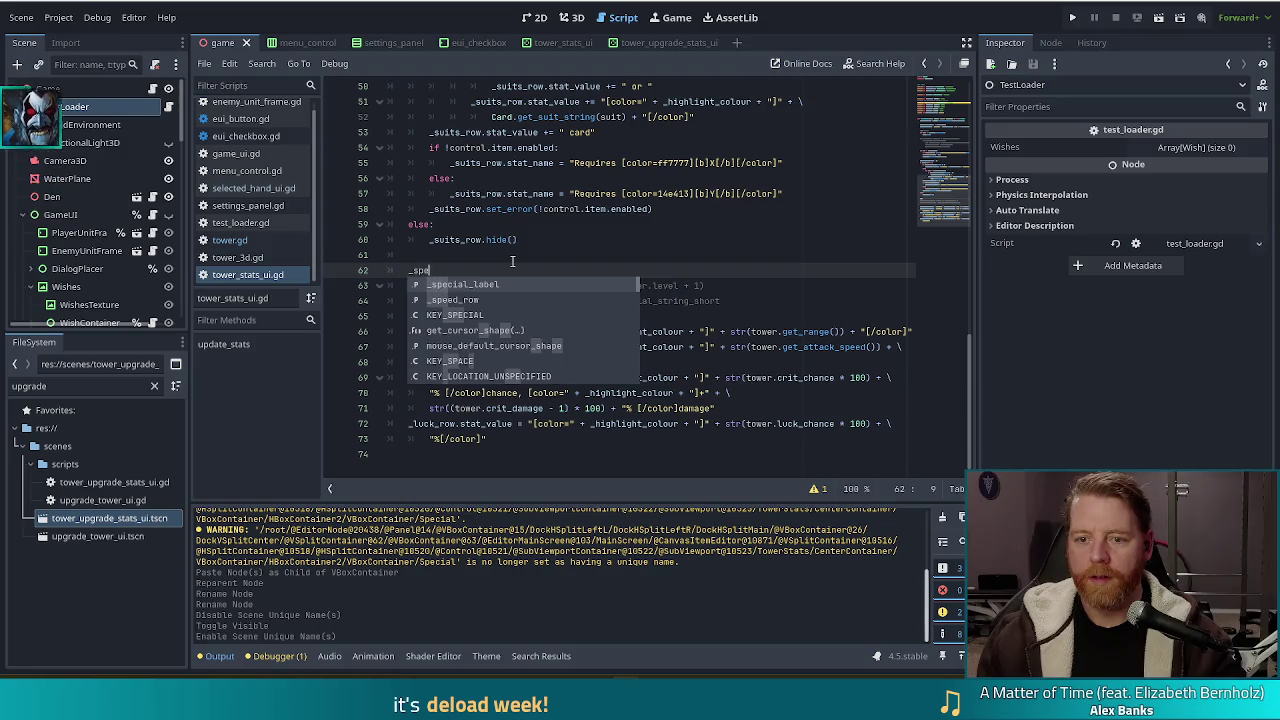
text(cial_label.text =)
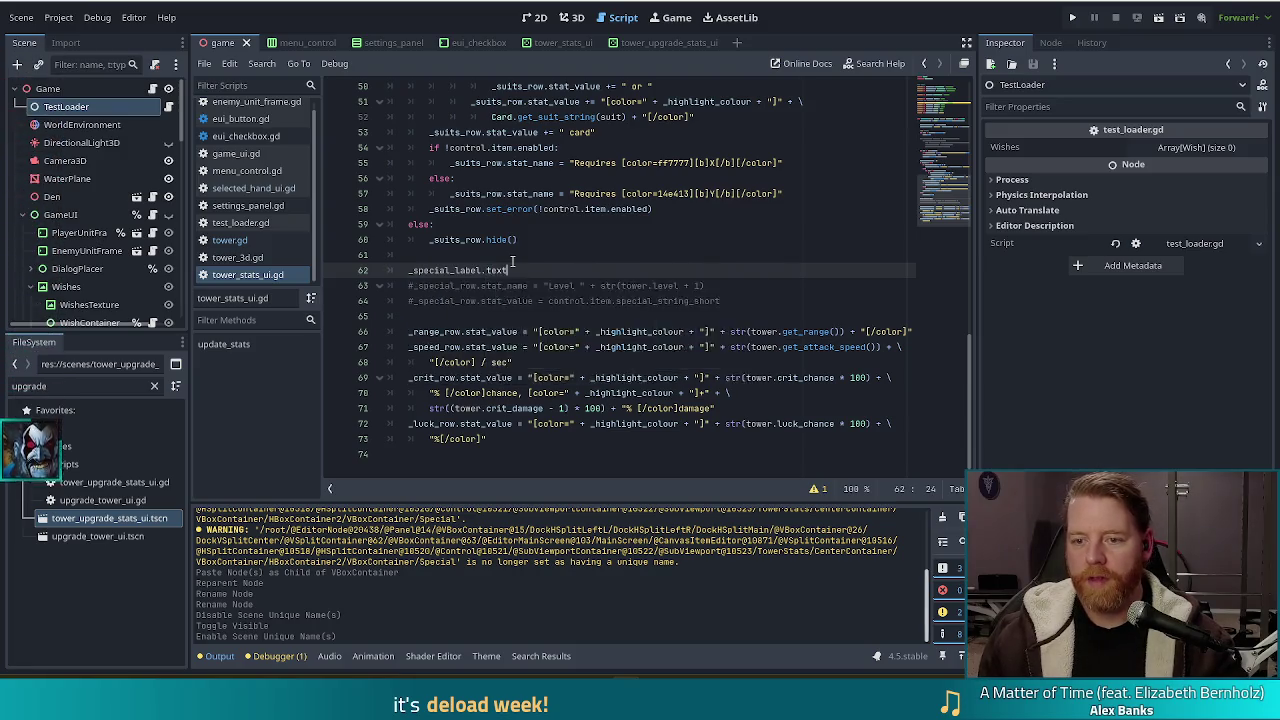
key(BackSpace)
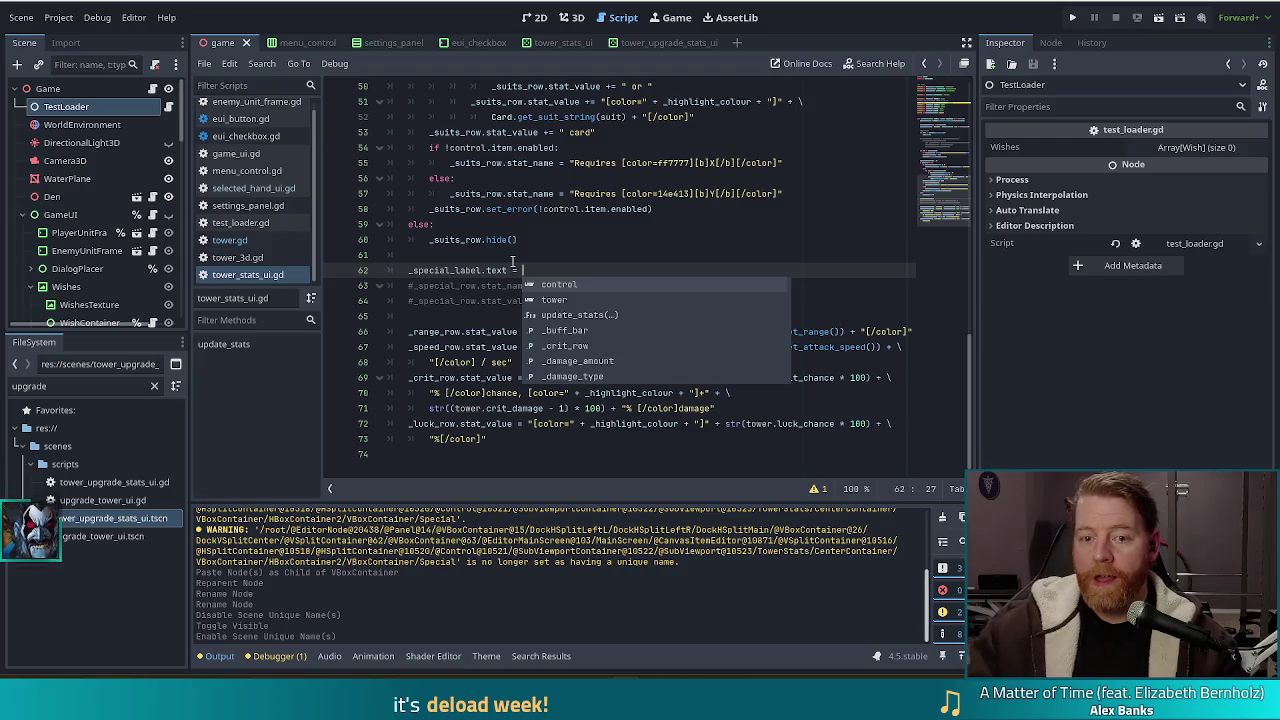
click(560, 245)
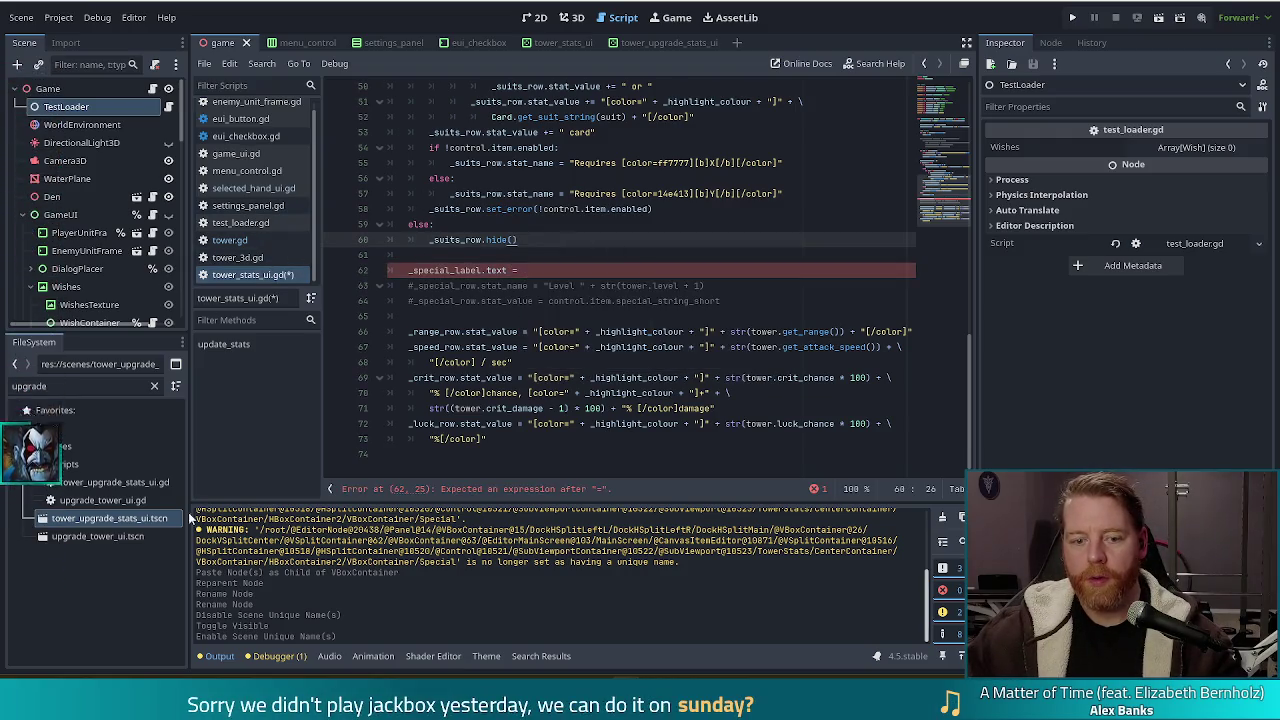
click(110, 482)
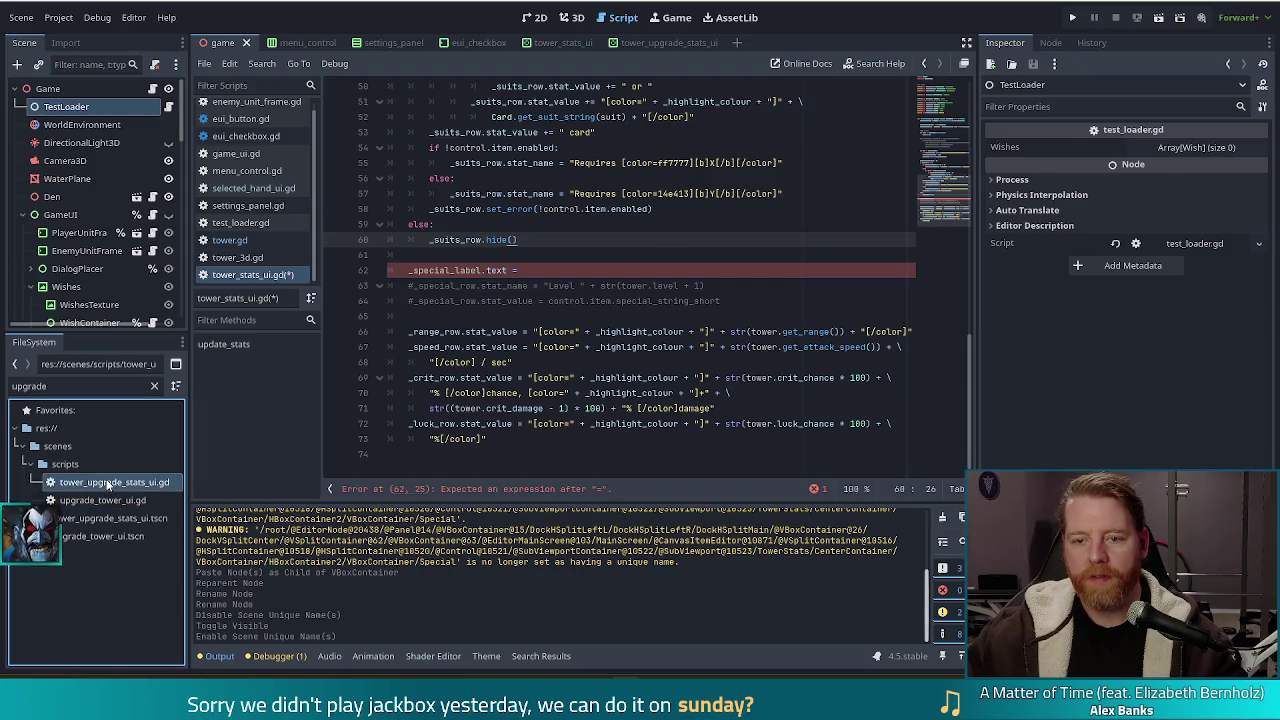
Copy the _special_label.text assignment lines from tower_upgrade_stats_ui.gd, then switch back to tower_stats_ui.gd.
double_click(110, 482)
click(618, 286)
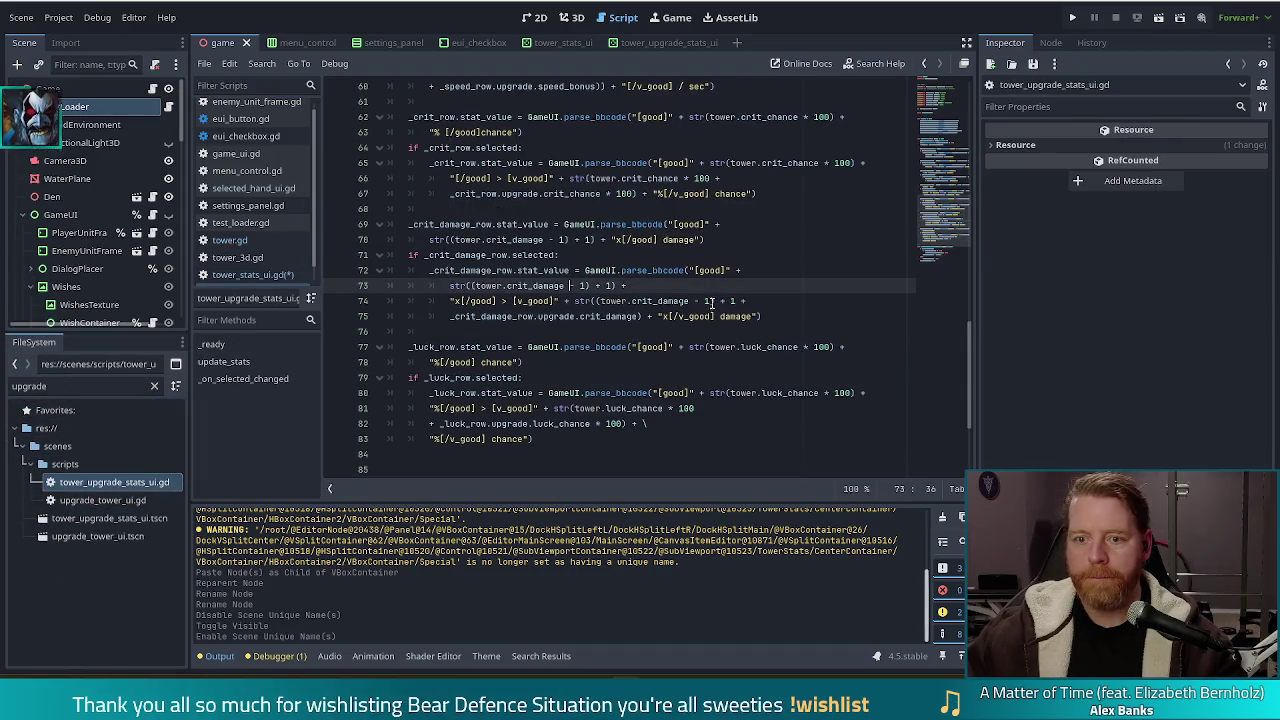
scroll(664, 317, up, 4)
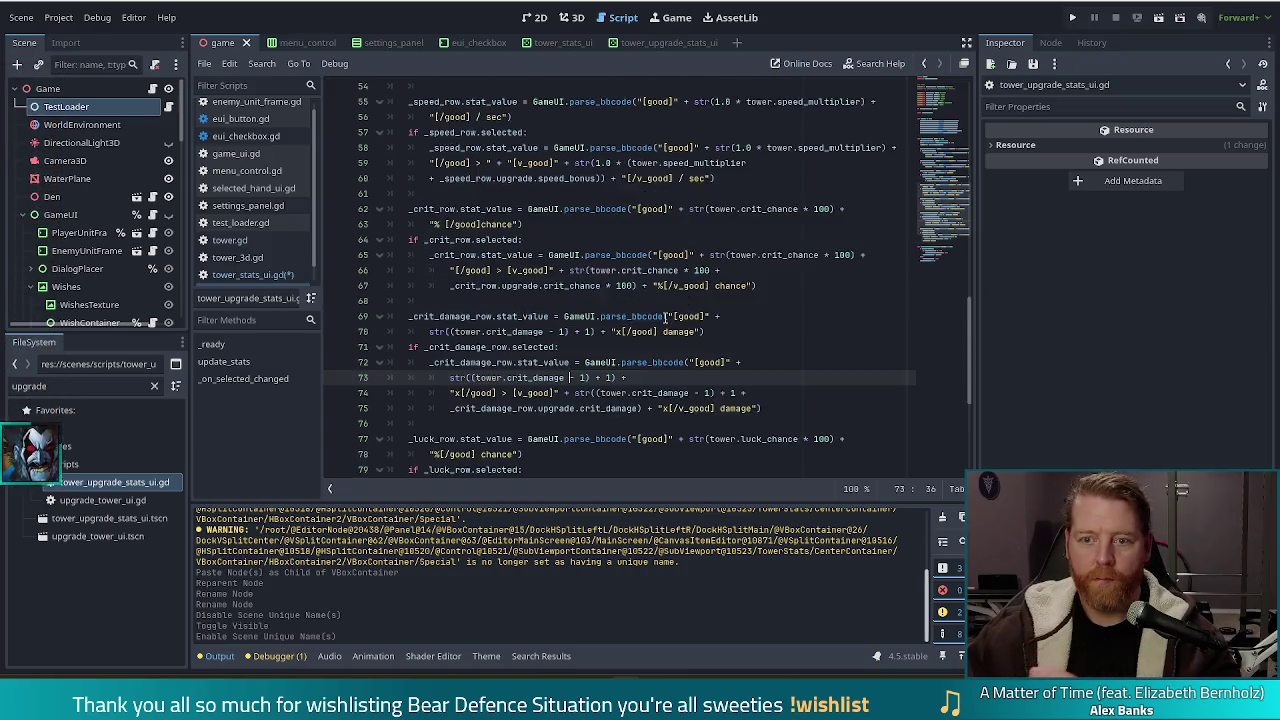
scroll(666, 315, up, 7)
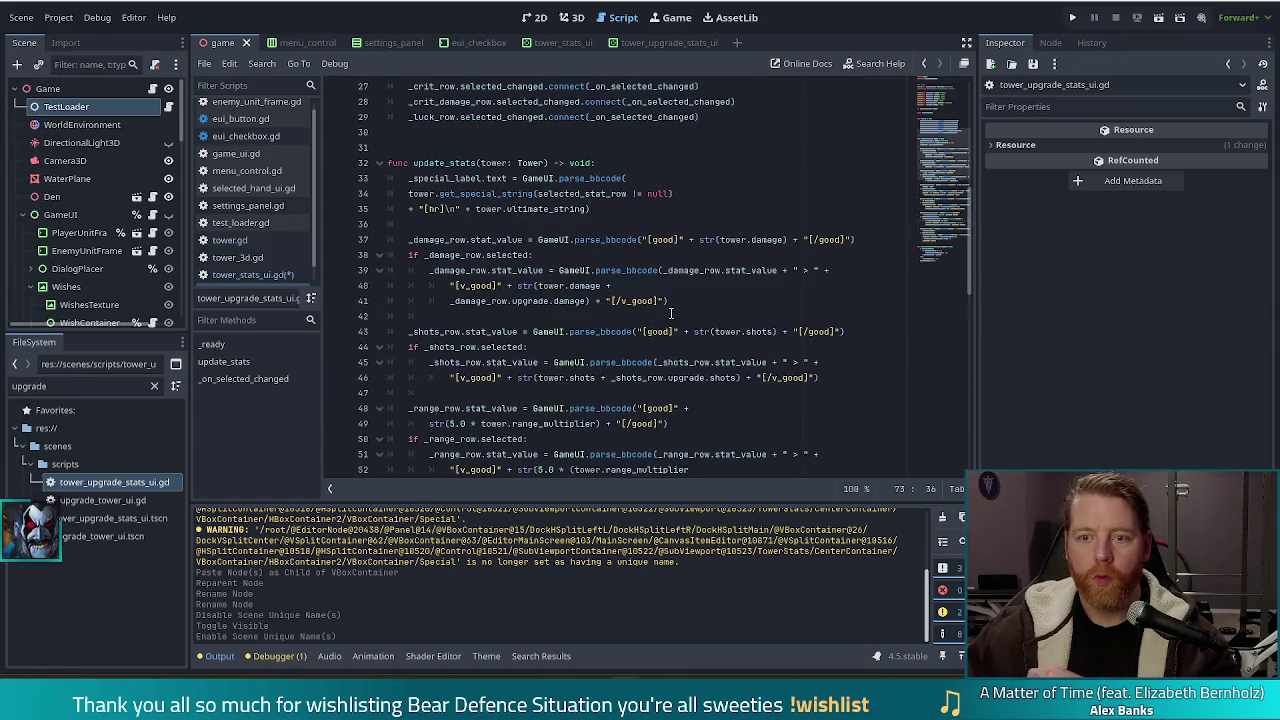
mouse_move(591, 209)
mouse_down()
mouse_move(420, 194)
mouse_move(597, 162)
mouse_up()
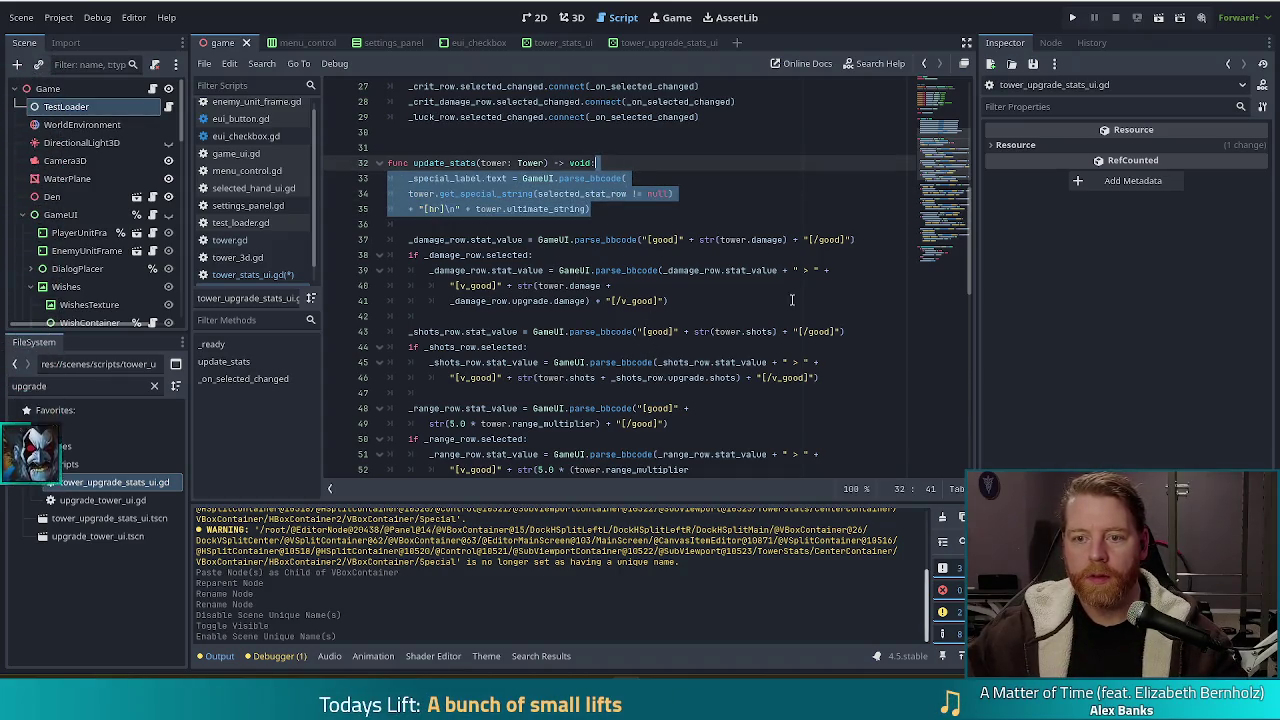
scroll(694, 310, down, 10)
click(702, 310)
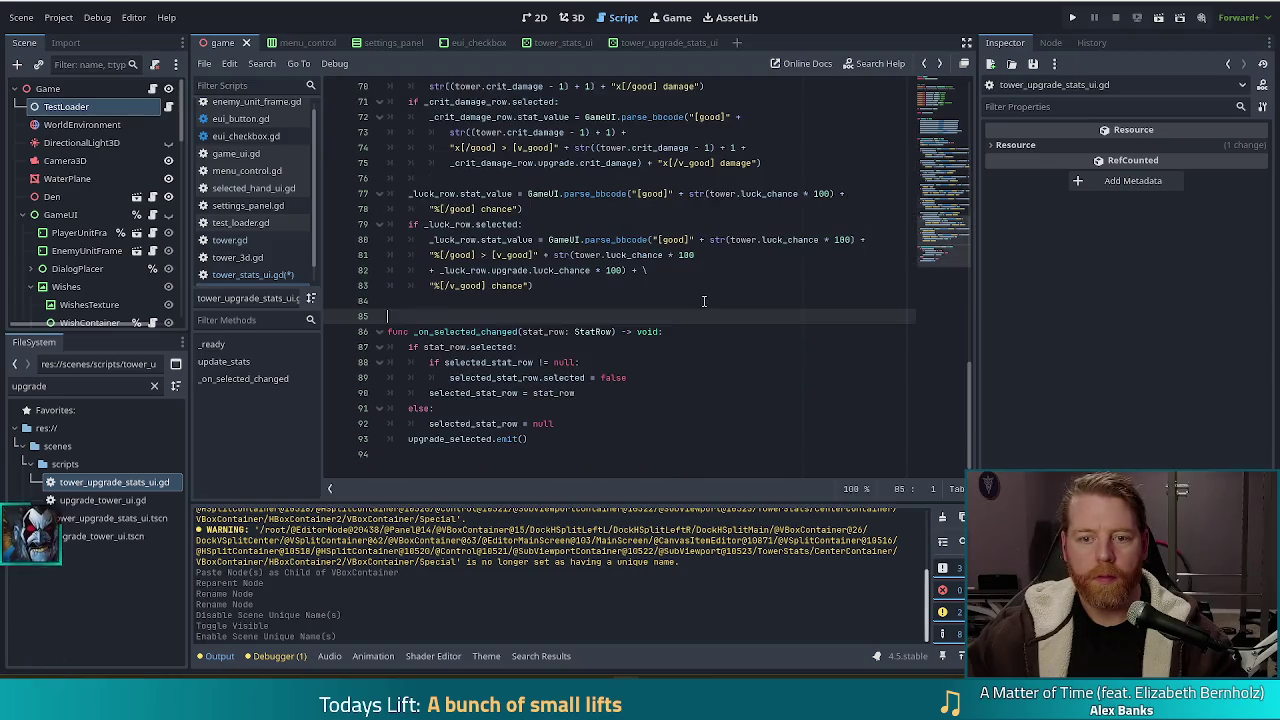
key(ctrl+Home)
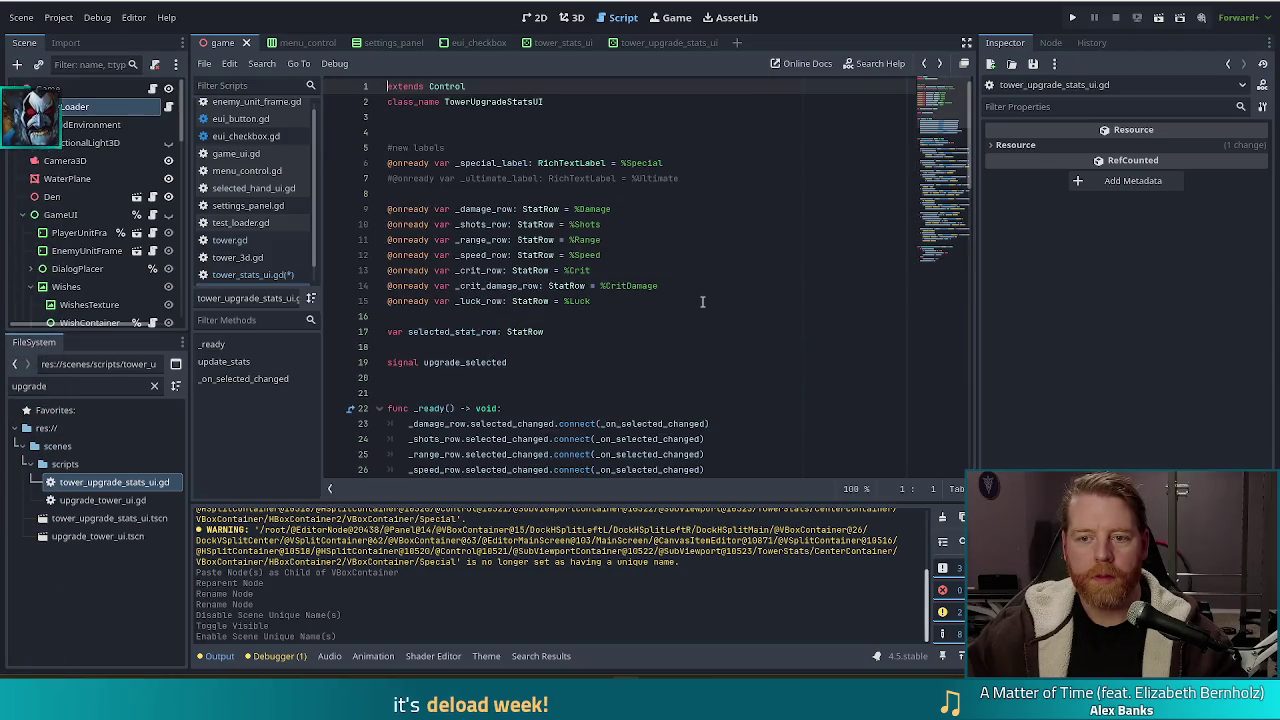
click(240, 274)
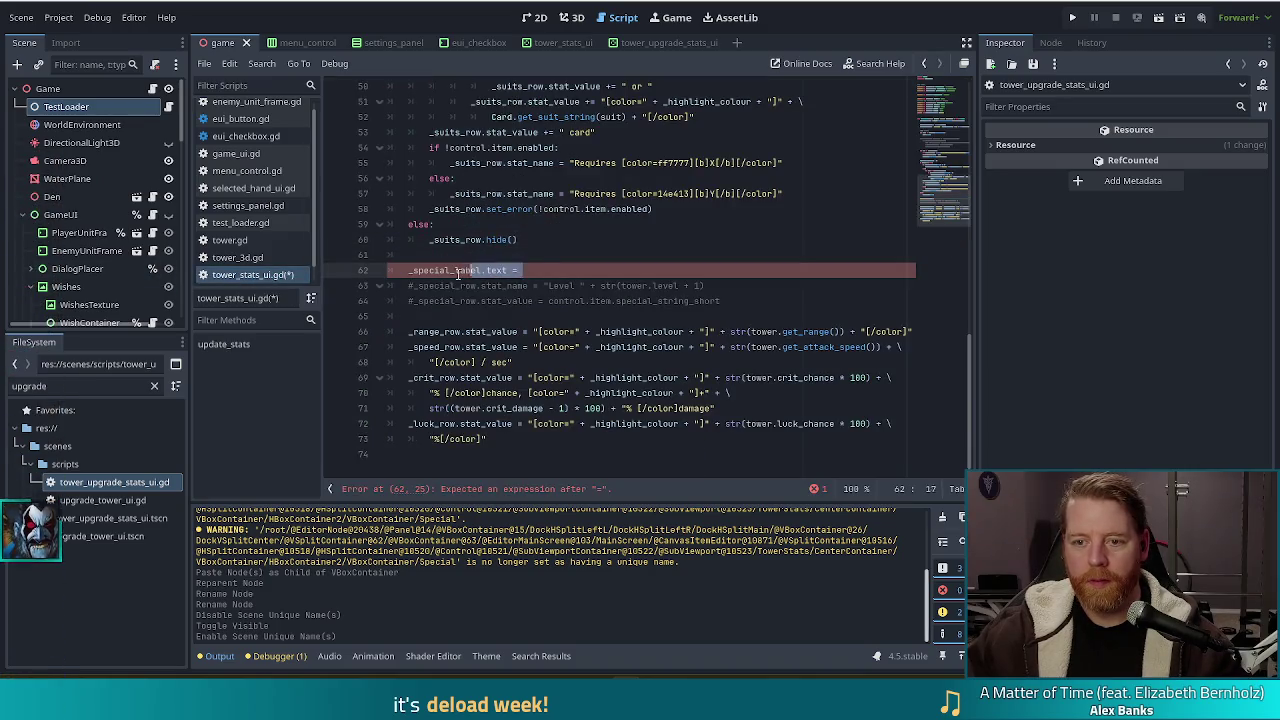
Paste the parse_bbcode special-label statement, remove the duplicated assignment, and check get_special_string's definition.
text(_special_label.text = GameUI.parse_bbcode( 	tower.get_special_string(selected_stat_row != null) 	+ "[hr]\n" + tower.ultimate_string))
drag(522, 286, 524, 270)
key(BackSpace)
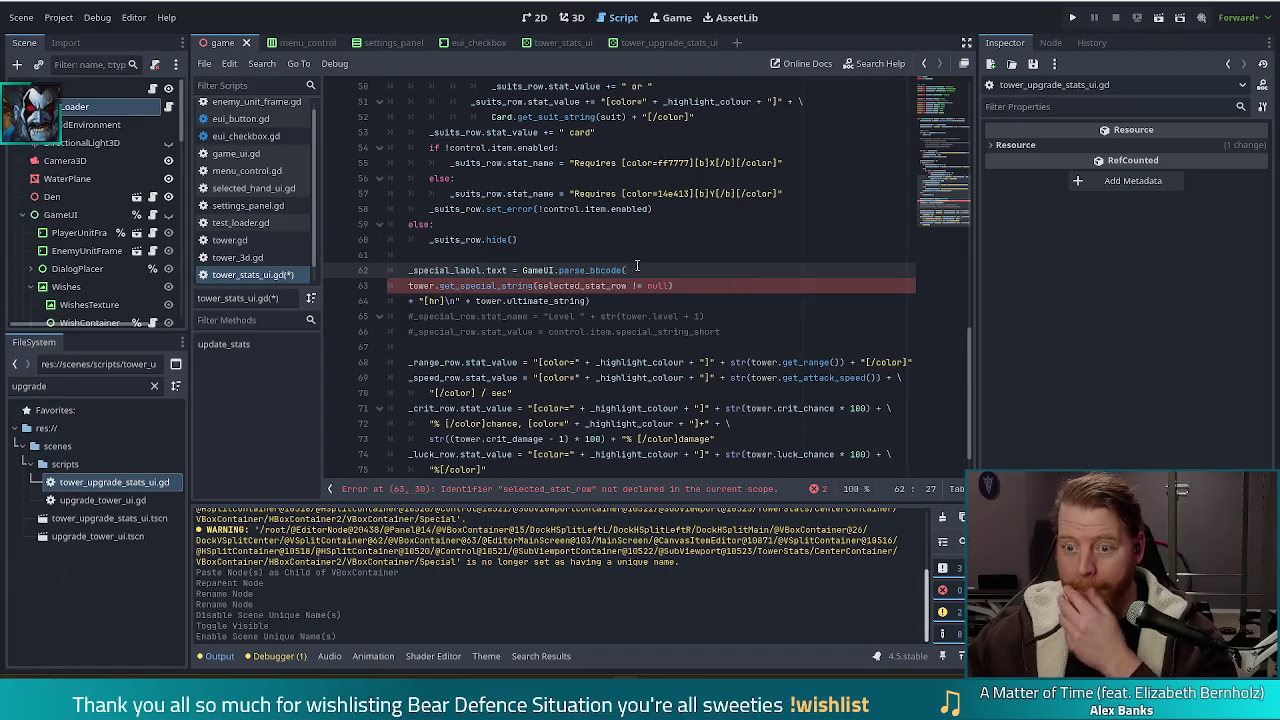
click(580, 286)
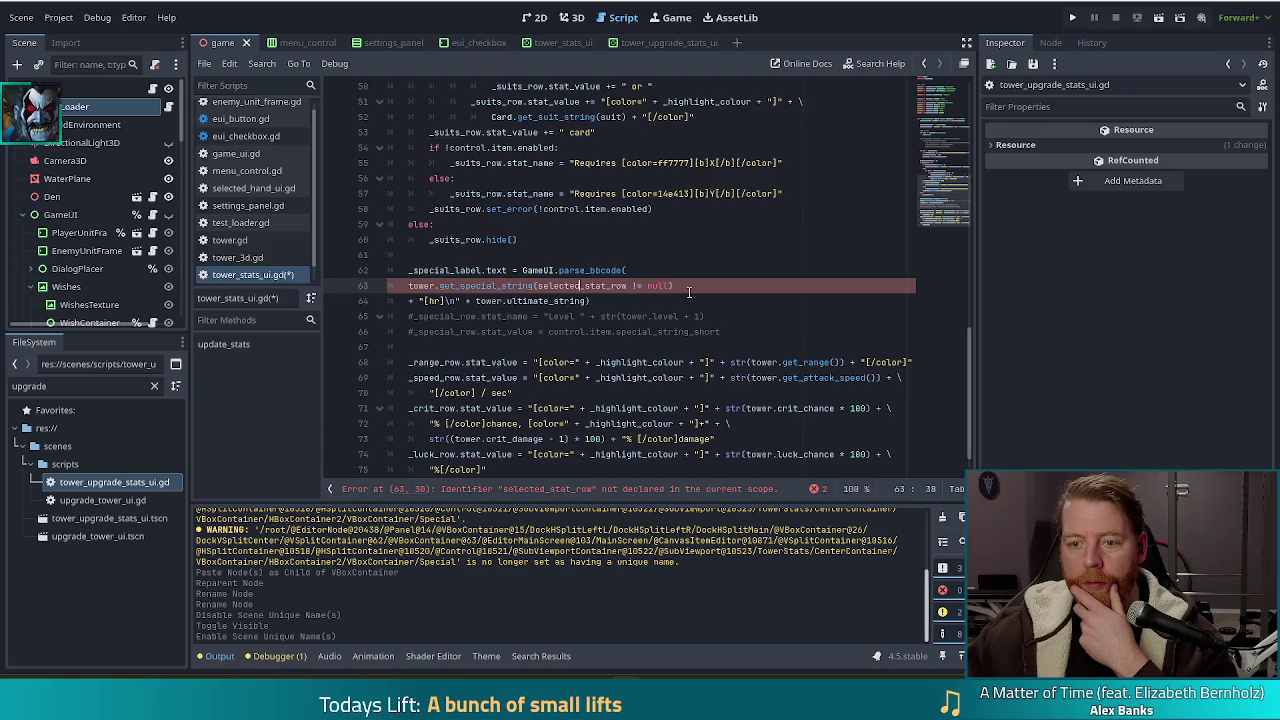
drag(538, 286, 673, 286)
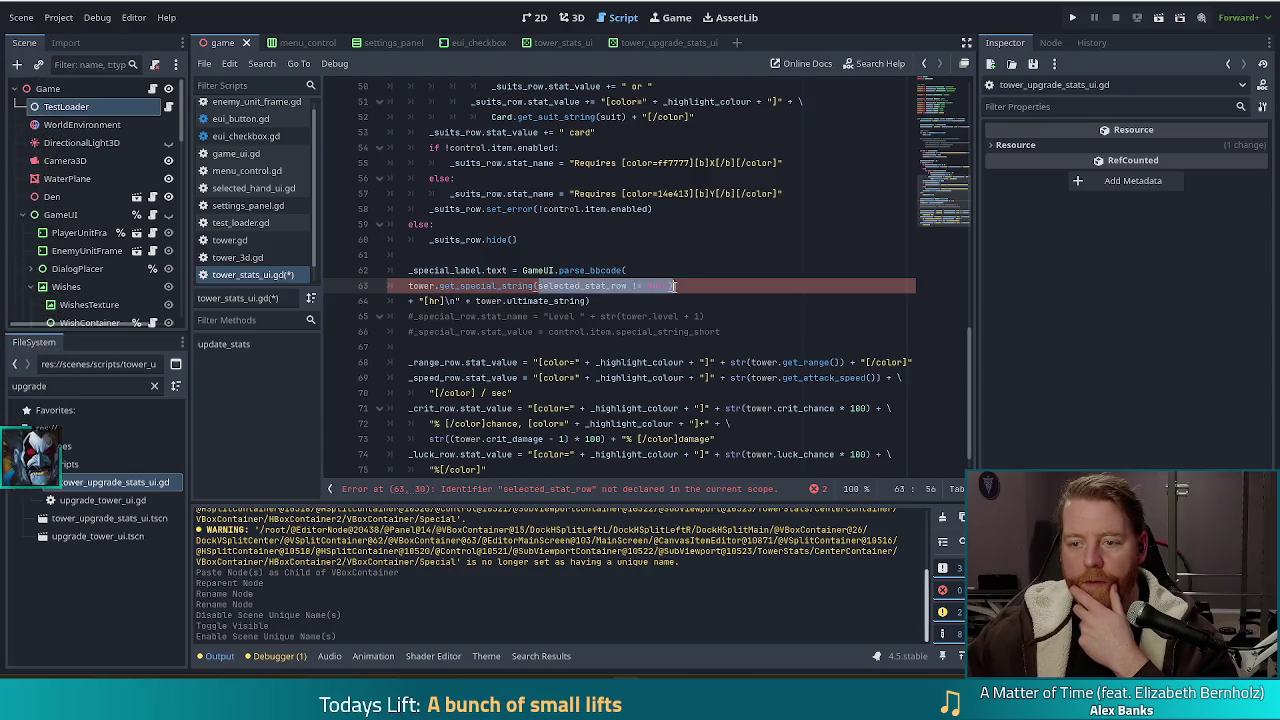
ctrl+click(485, 286)
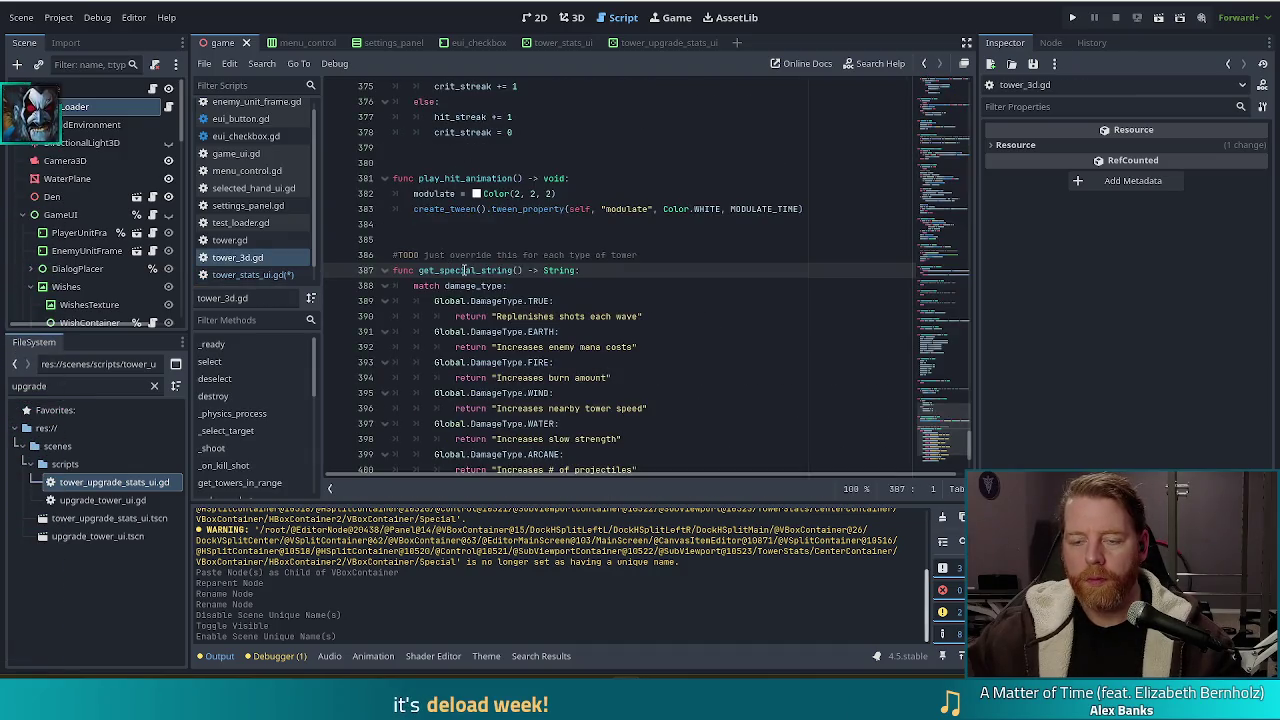
scroll(626, 300, down, 4)
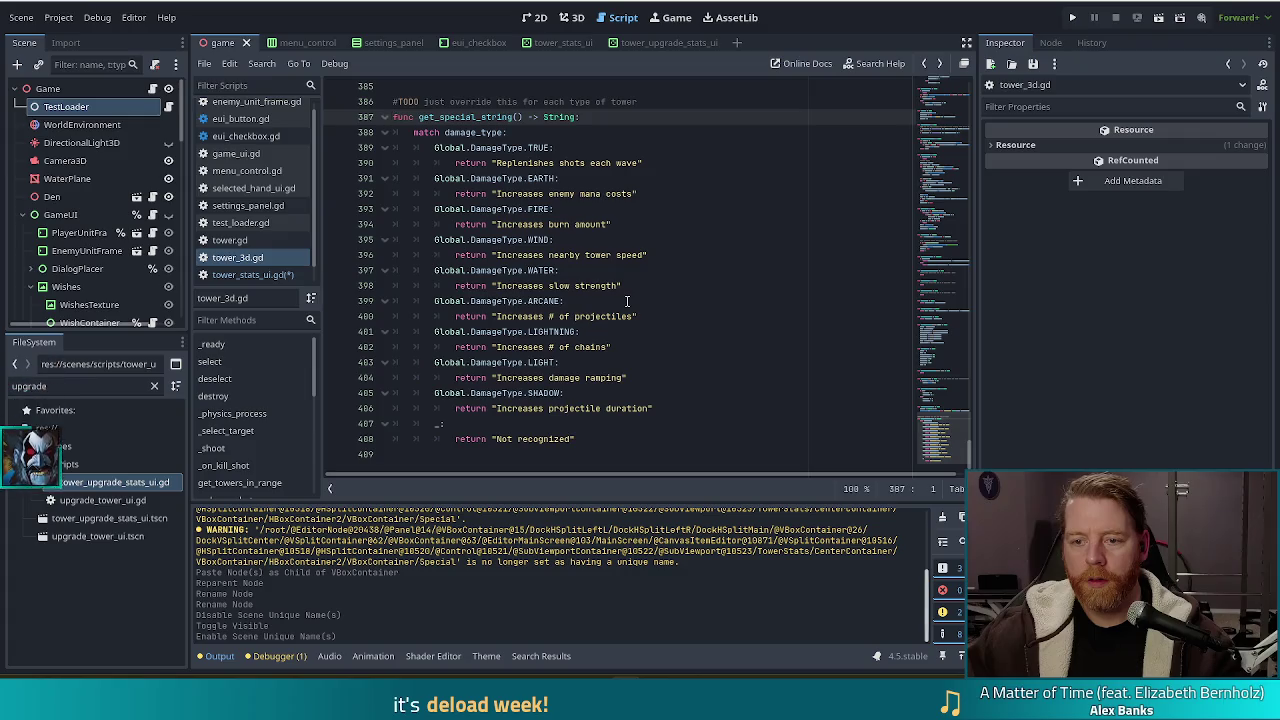
key(alt+Left)
Replace the tower. prefix with control.item on the get_special_string line.
click(433, 285)
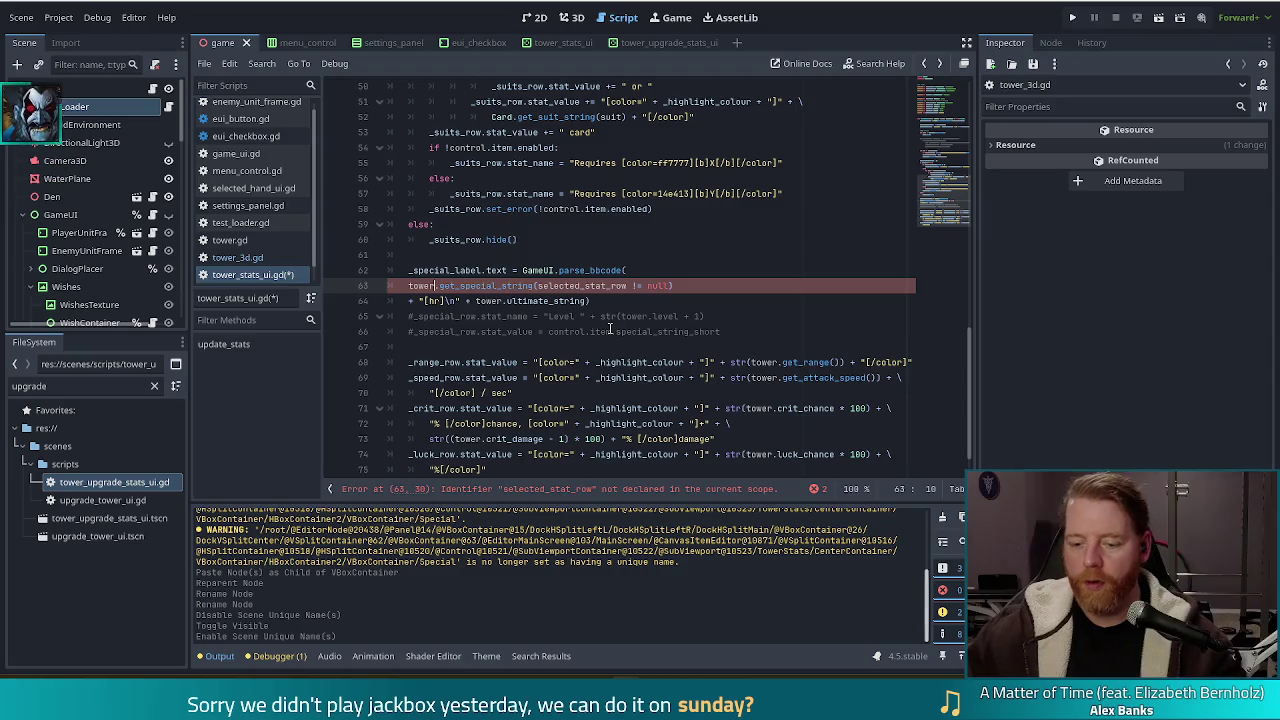
key(ctrl+BackSpace)
key(ctrl+BackSpace)
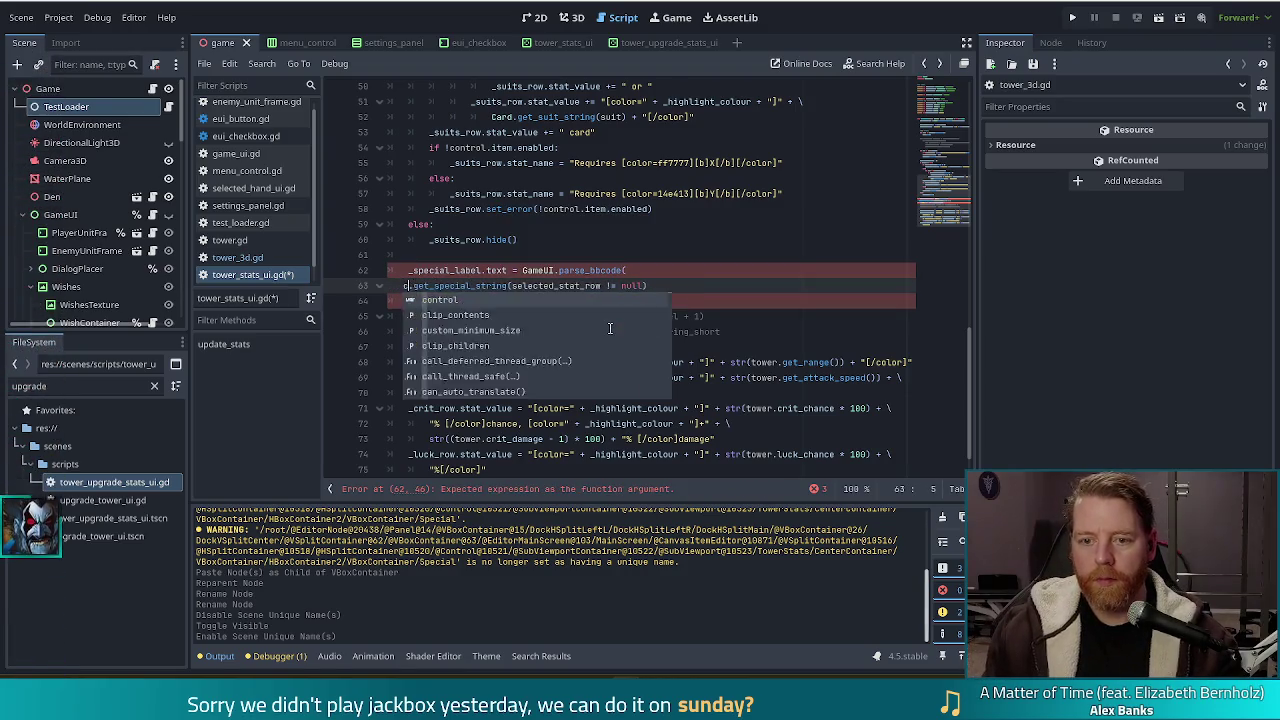
key(BackSpace)
key(BackSpace)
key(BackSpace)
key(Tab)
key(Tab)
key(Tab)
key(Delete)
key(BackSpace)
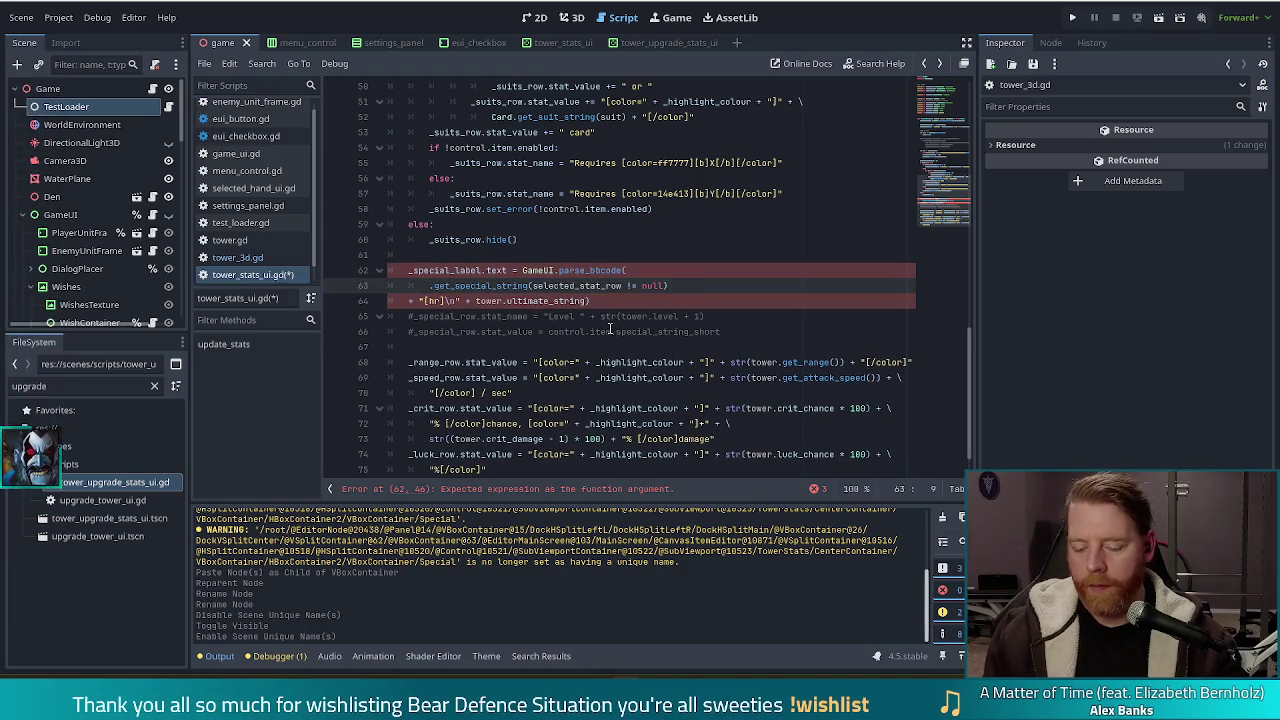
text(contro)
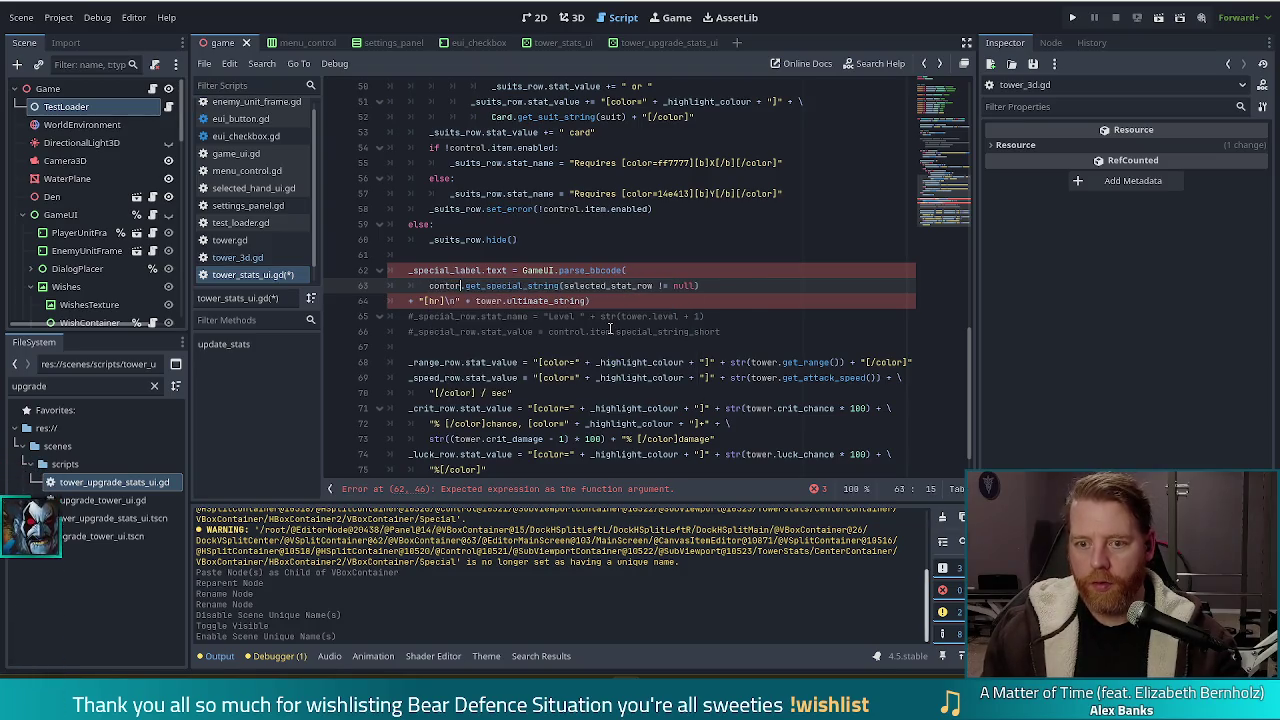
text(l.t)
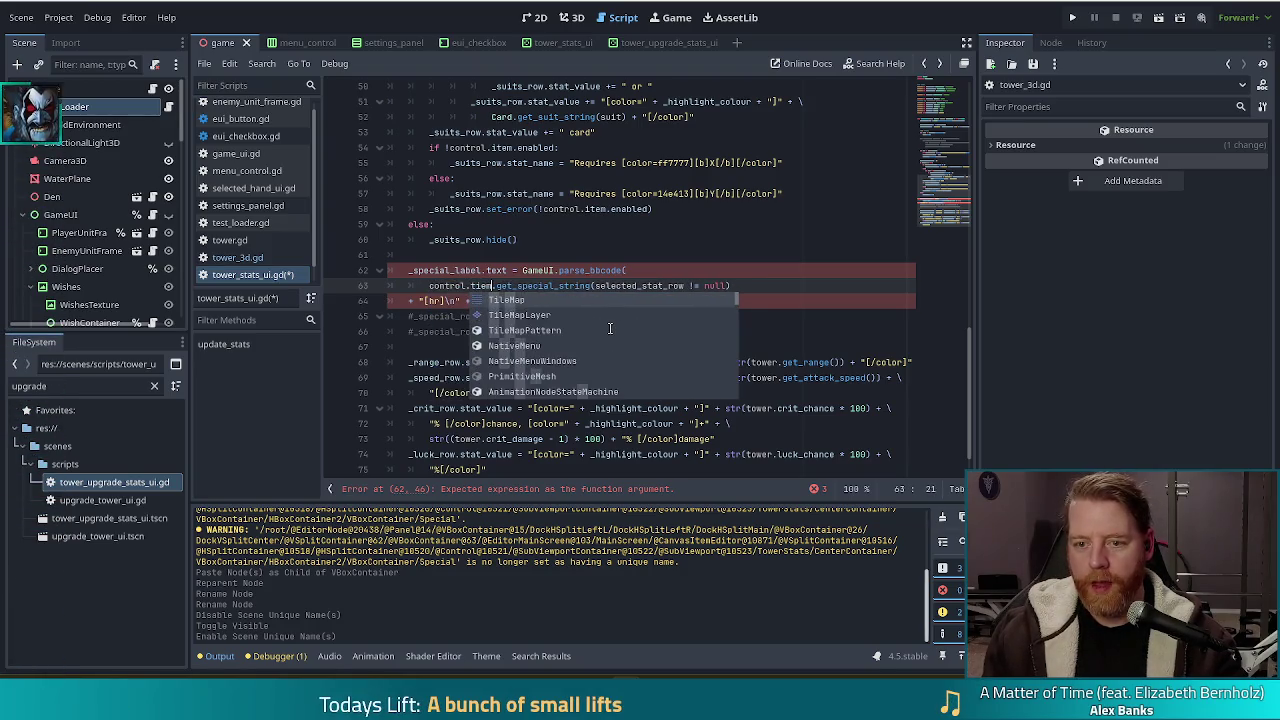
key(BackSpace)
text(item)
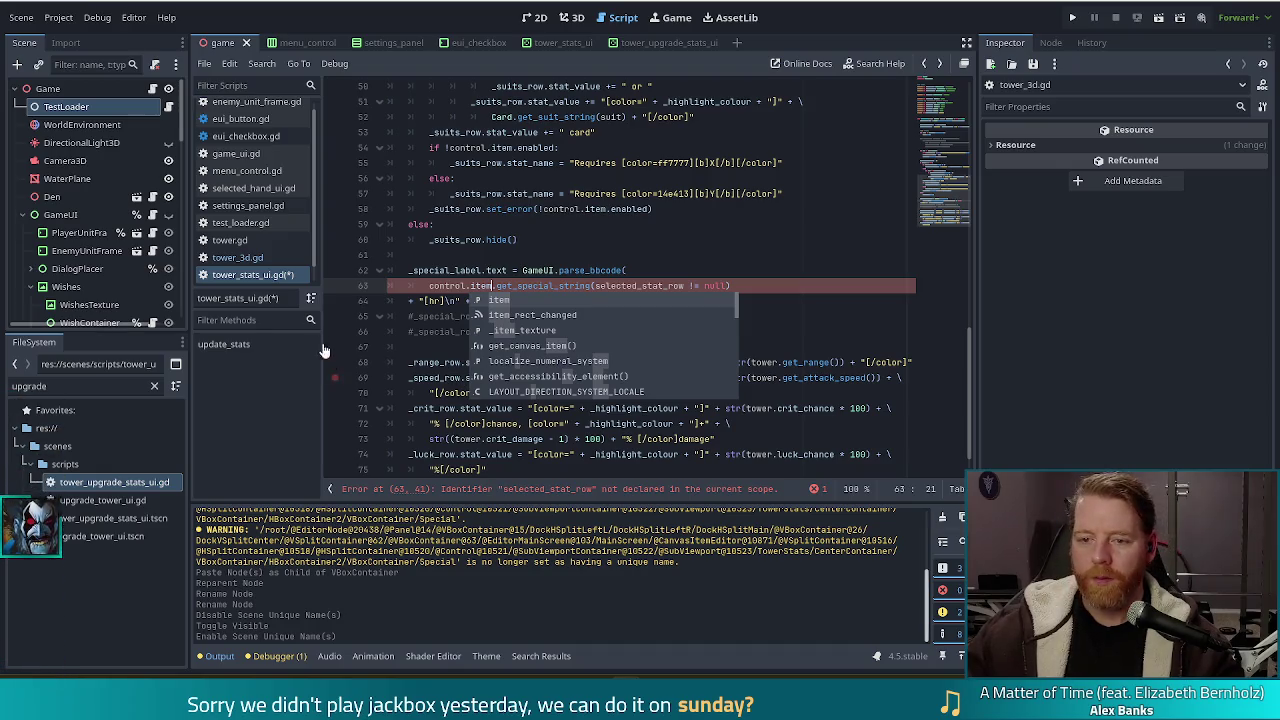
click(522, 240)
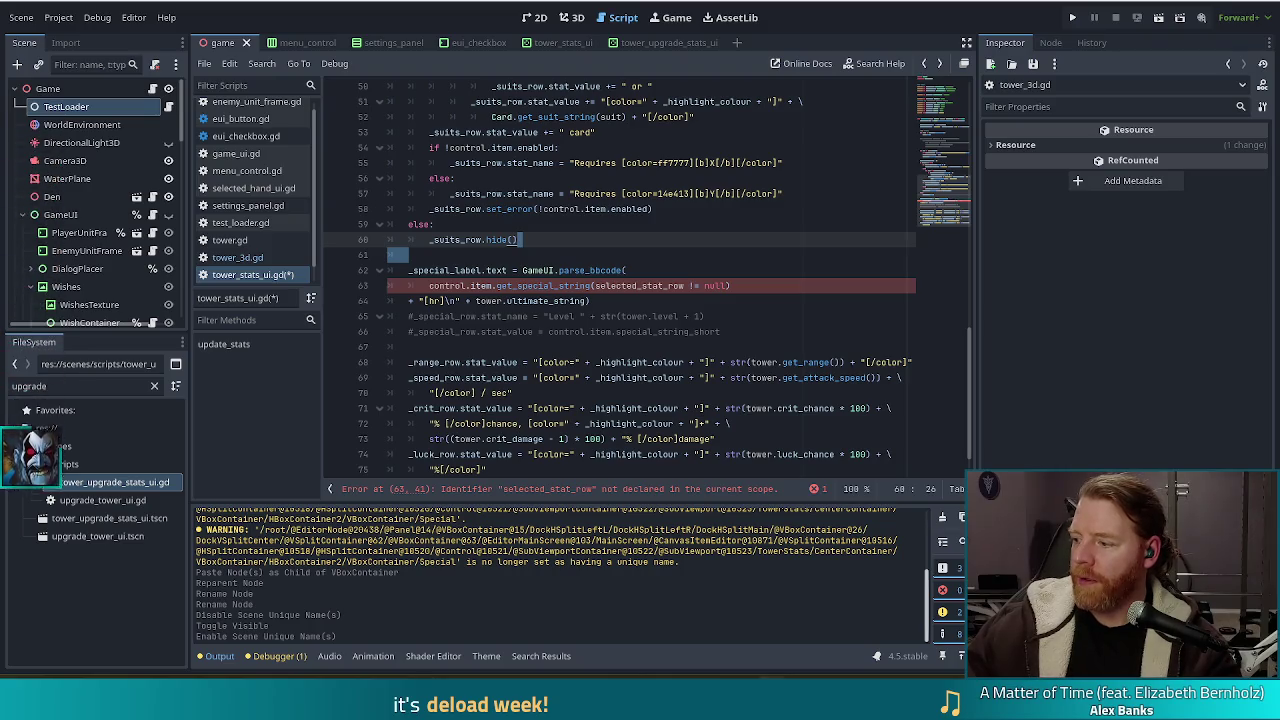
Inspect the level values in get_special_string in tower.gd, then return to the edited script.
click(585, 255)
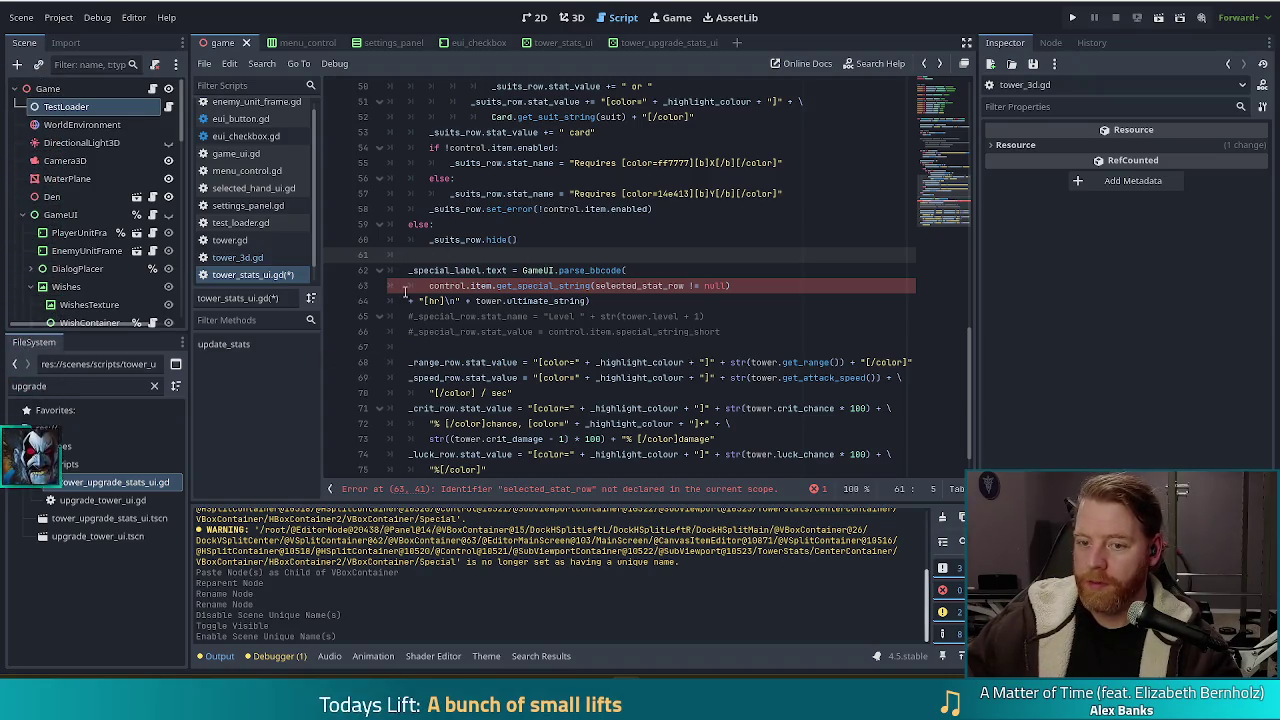
click(632, 288)
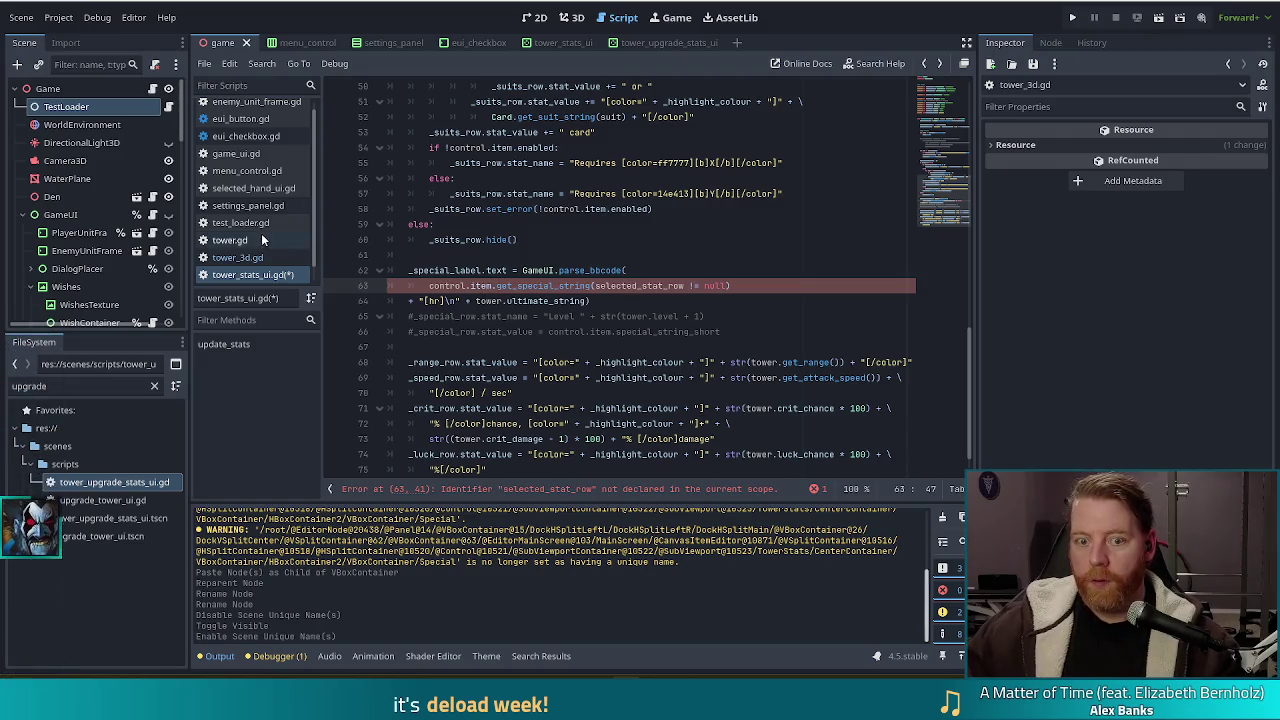
click(230, 240)
scroll(612, 345, down, 6)
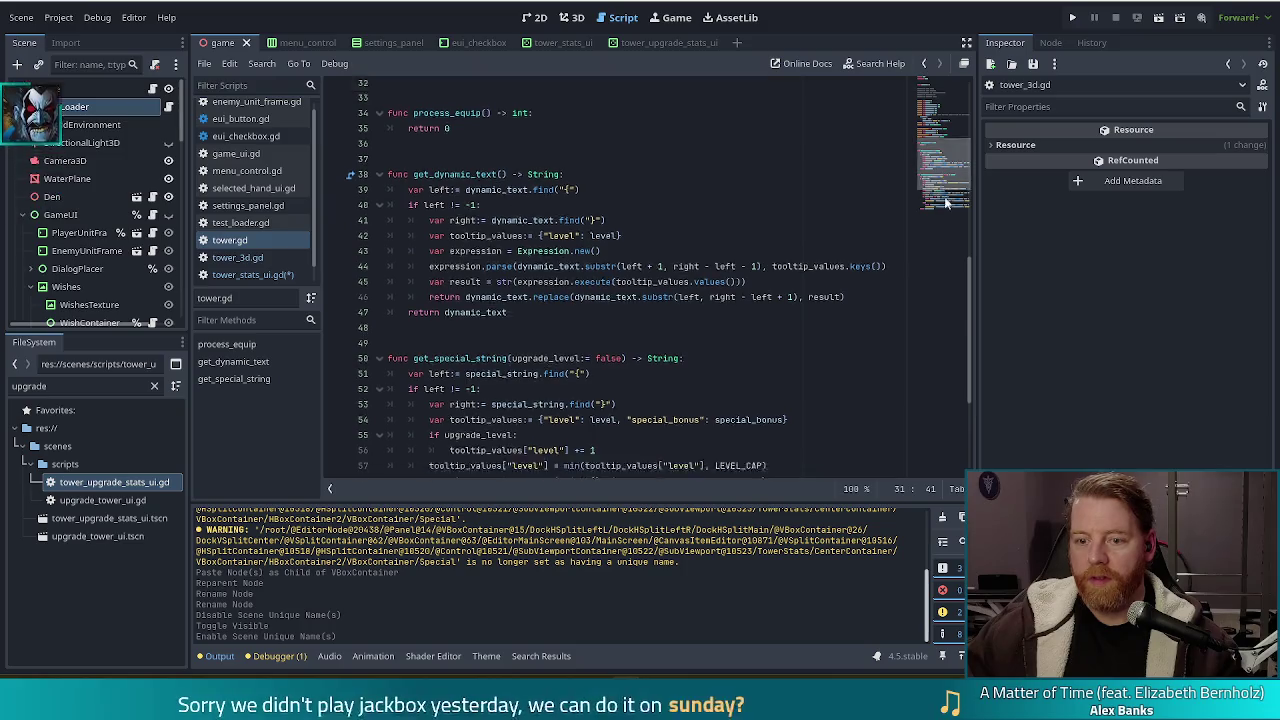
click(590, 240)
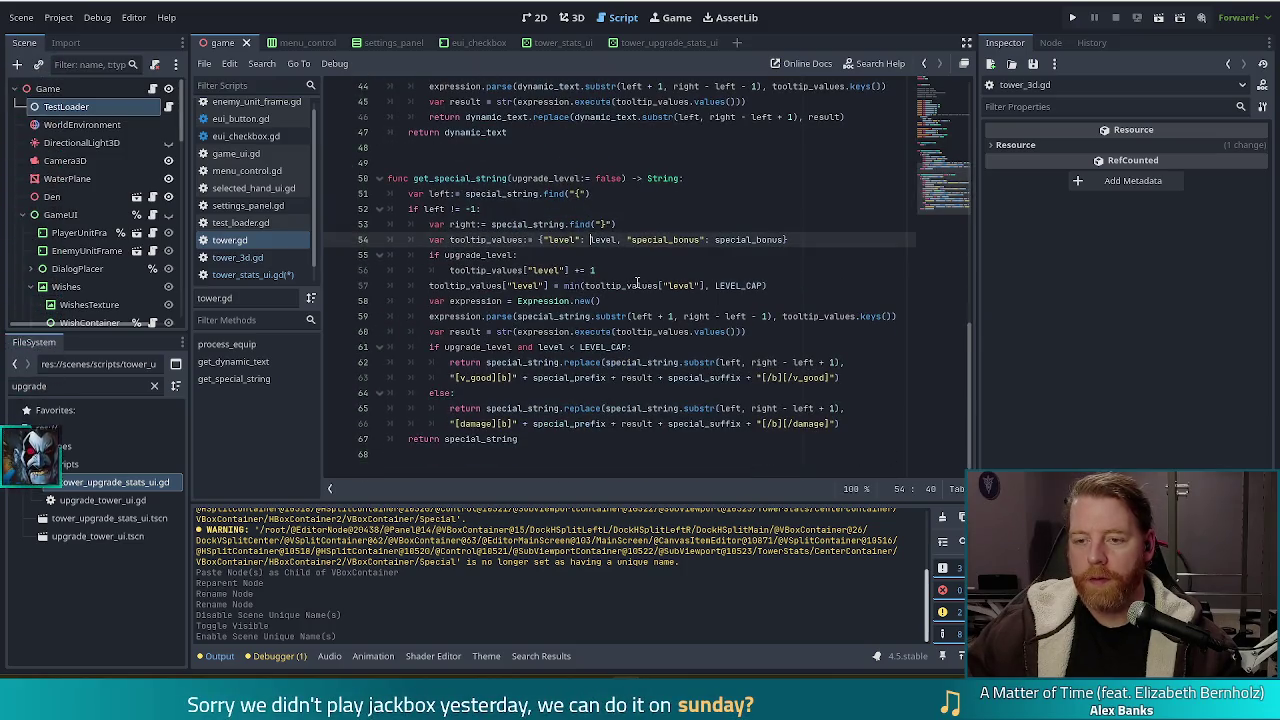
key(alt+Left)
key(alt+Left)
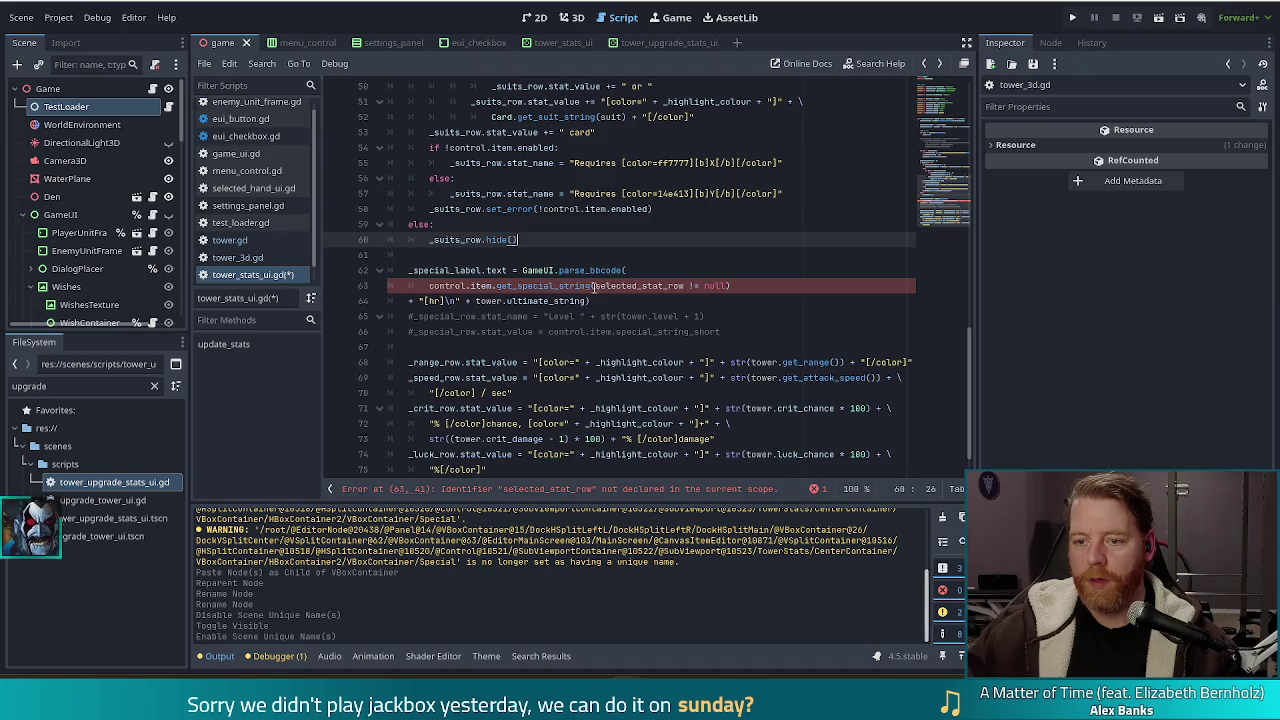
Remove the selected_stat_row argument and the appended [hr] ultimate string, keeping only control.item.get_special_string().
mouse_move(594, 286)
mouse_down()
mouse_move(738, 286)
mouse_move(722, 286)
mouse_up()
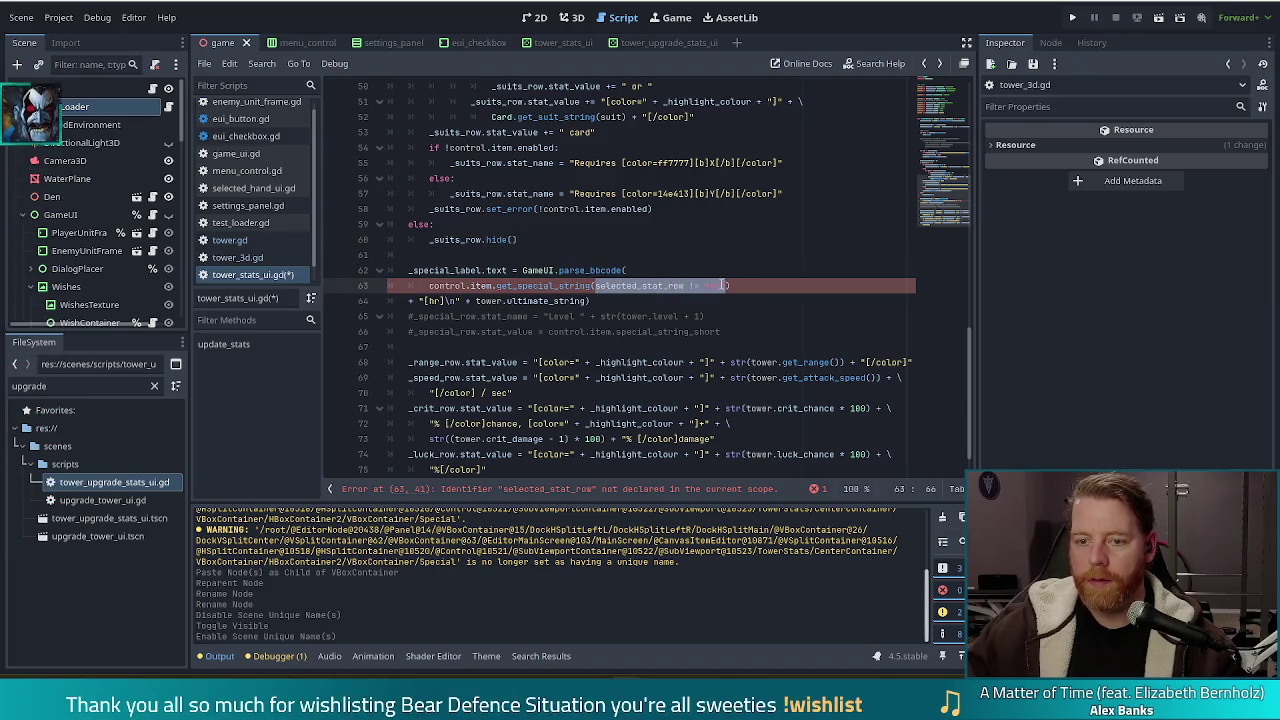
key(BackSpace)
key(Down)
key(Home)
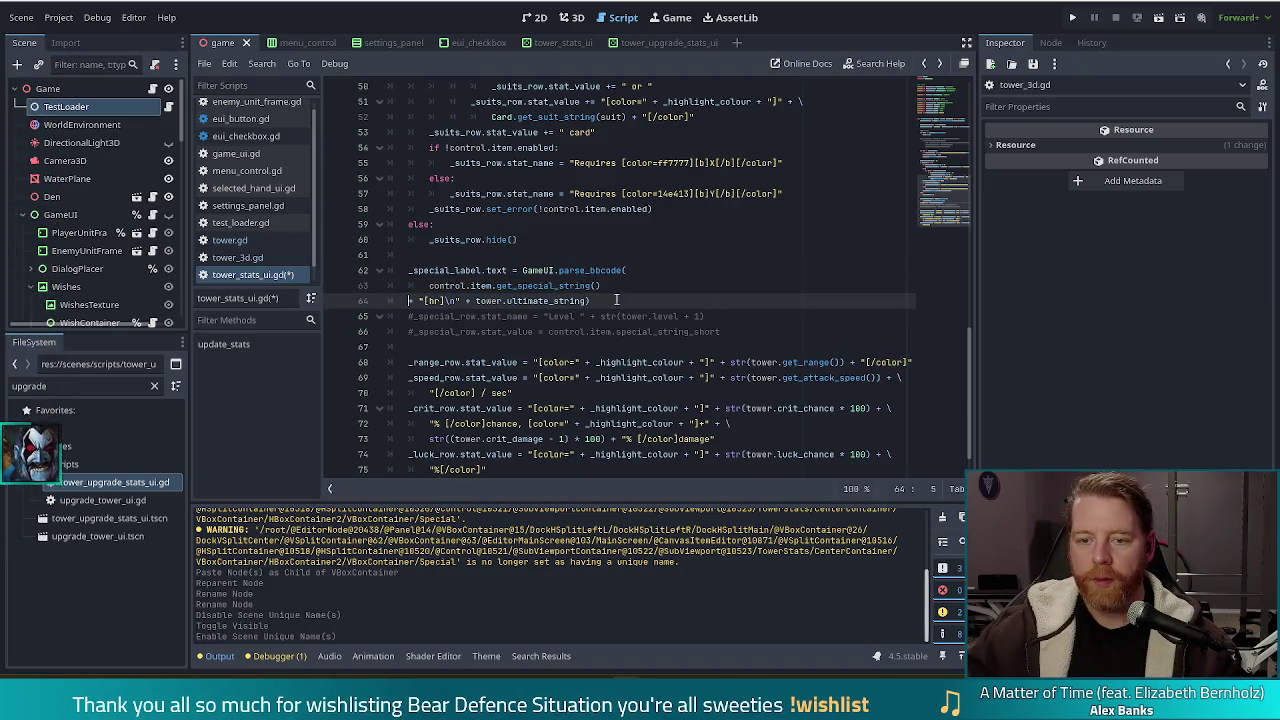
key(BackSpace)
key(BackSpace)
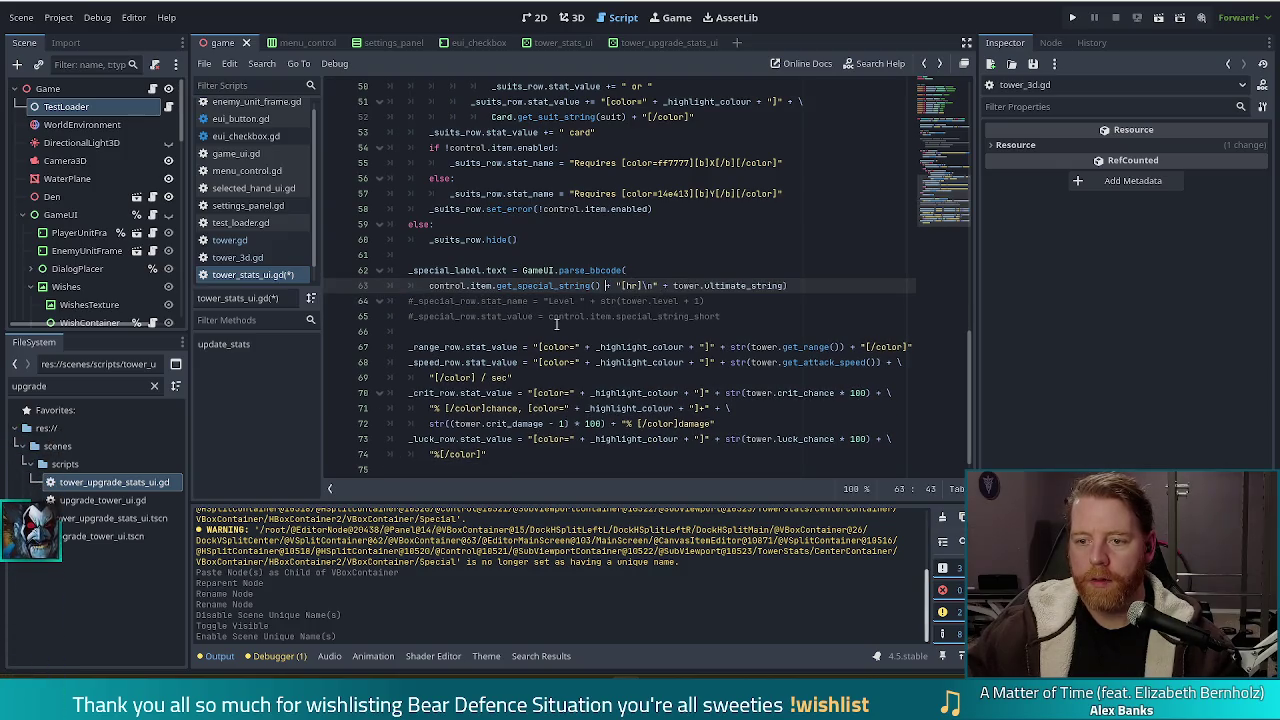
key(ctrl+Right)
key(ctrl+Right)
key(ctrl+Right)
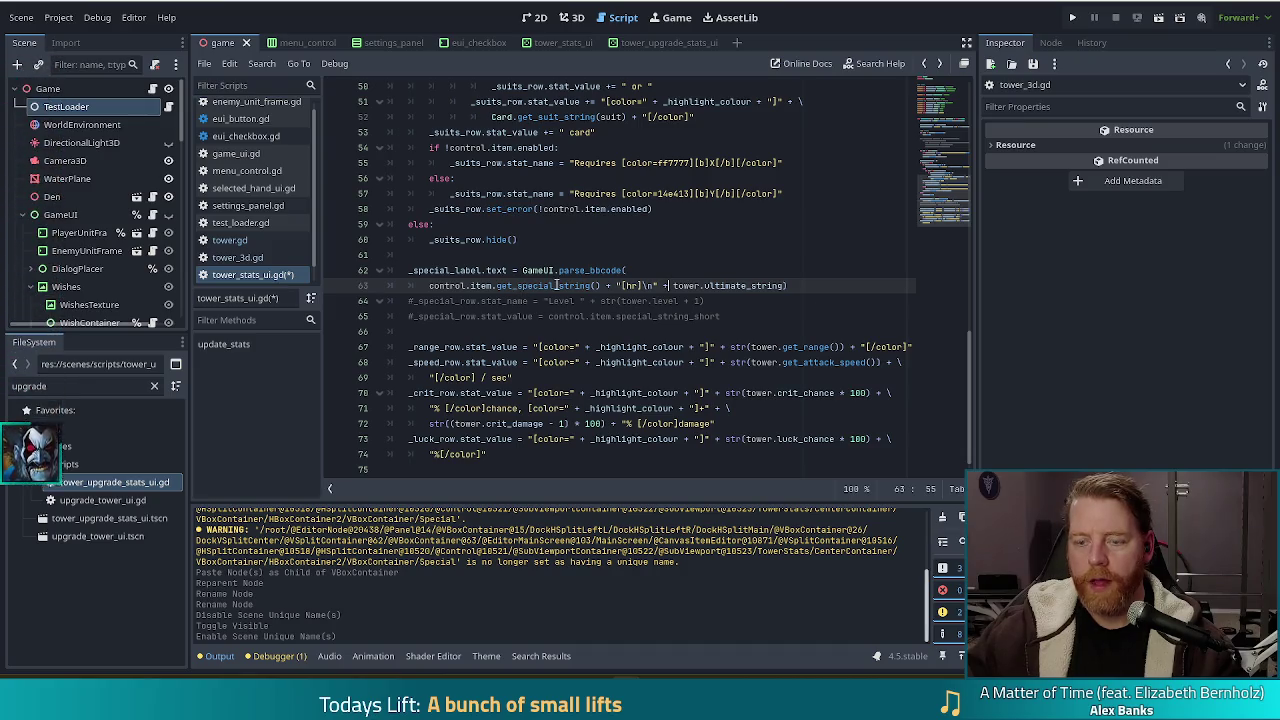
drag(602, 286, 786, 286)
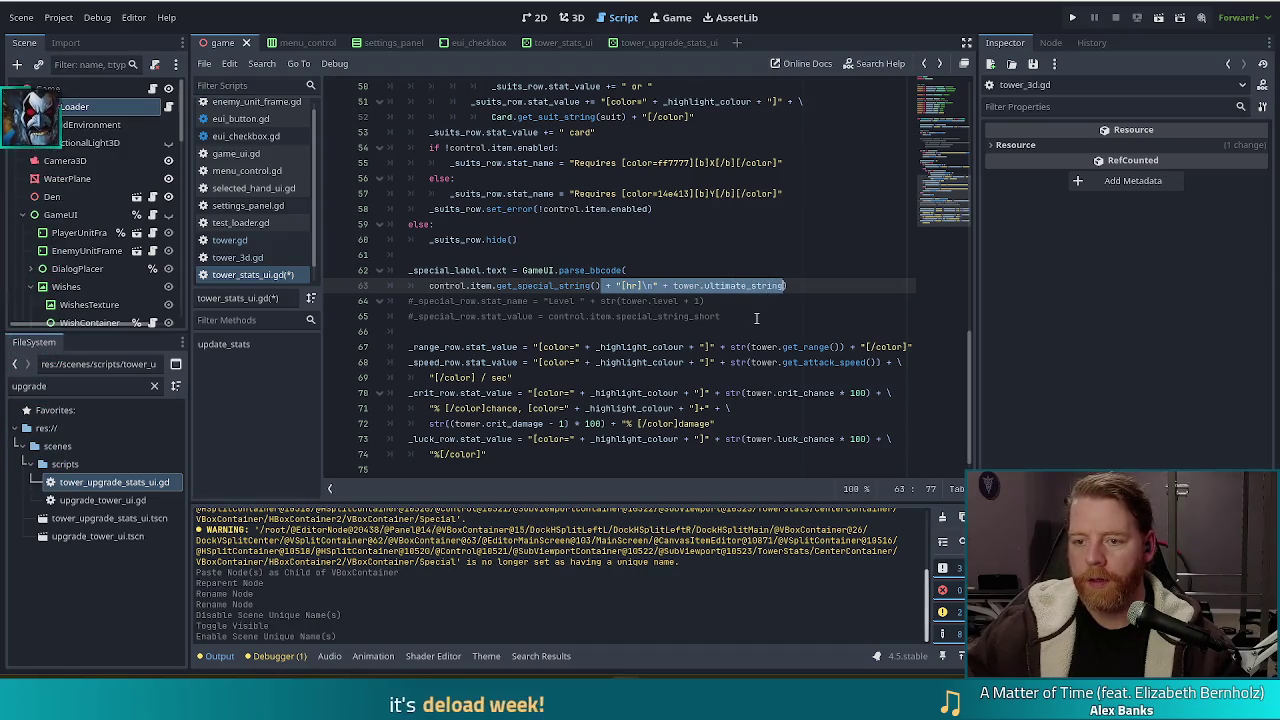
key(BackSpace)
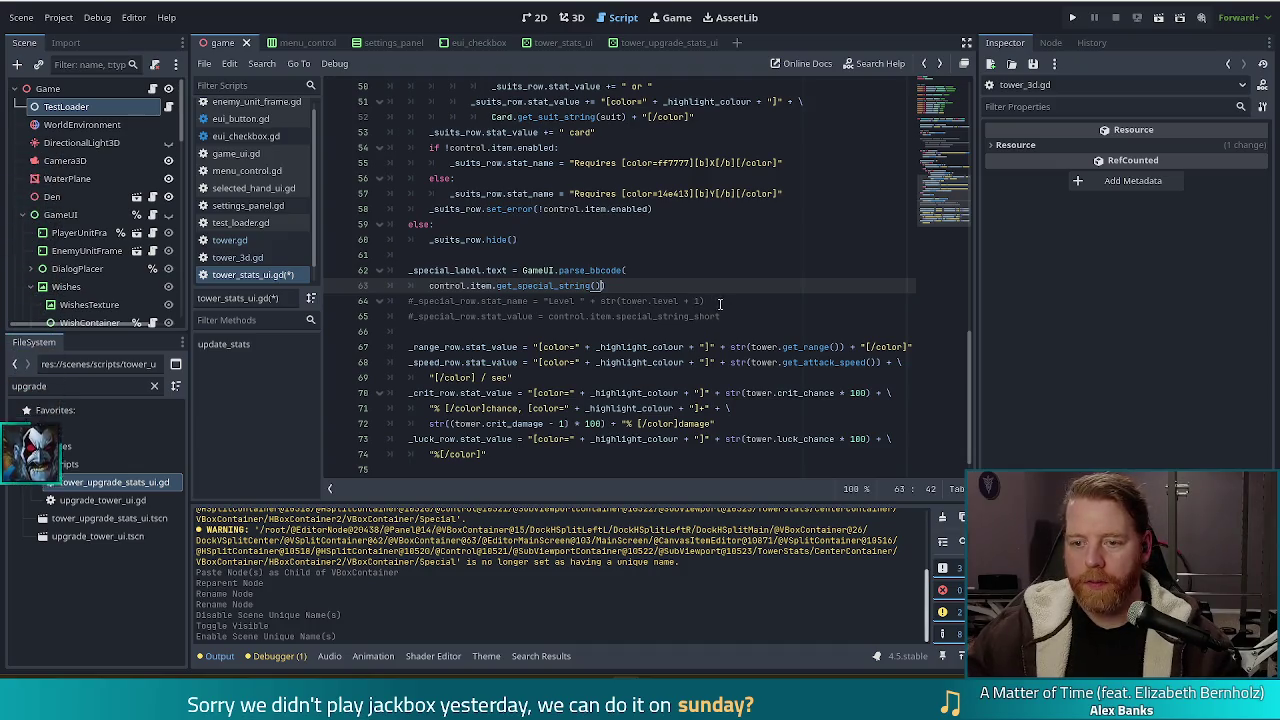
click(656, 287)
Add the '#TODO pls note the upgrade ui includes an utl string here' comment and join the parse_bbcode call onto one line.
text(#TODO pls note the upg)
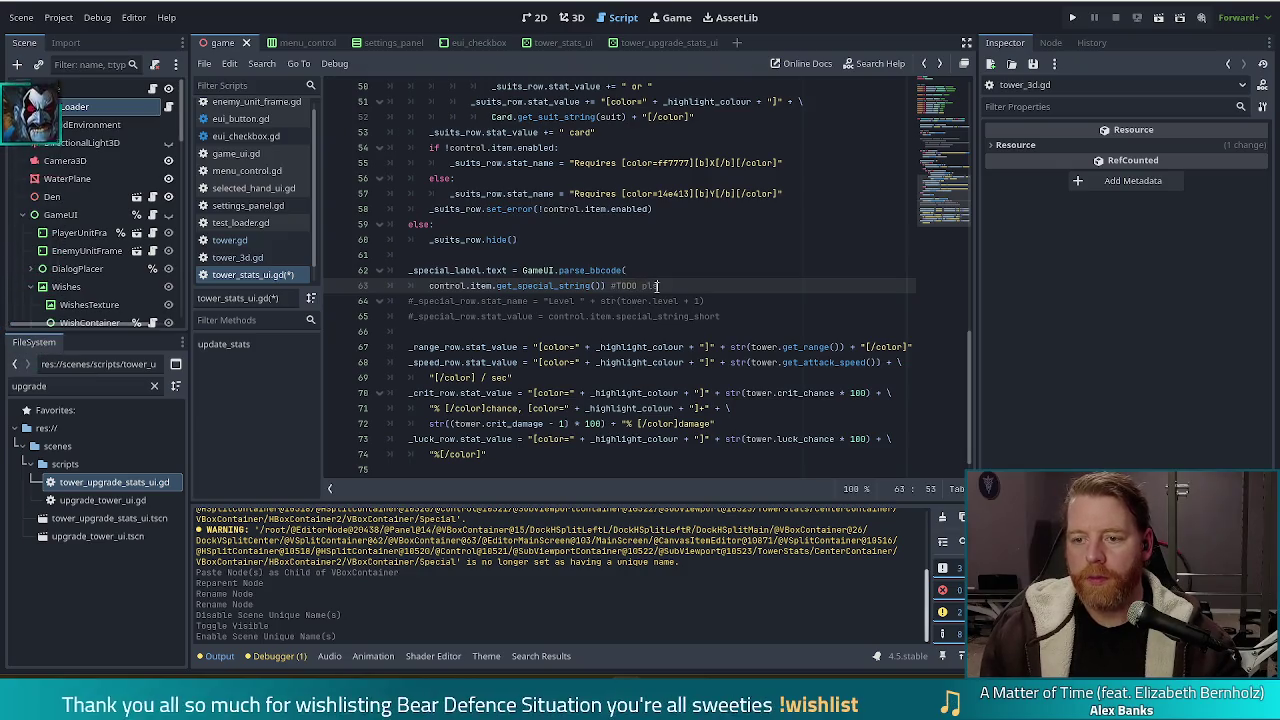
text(rad)
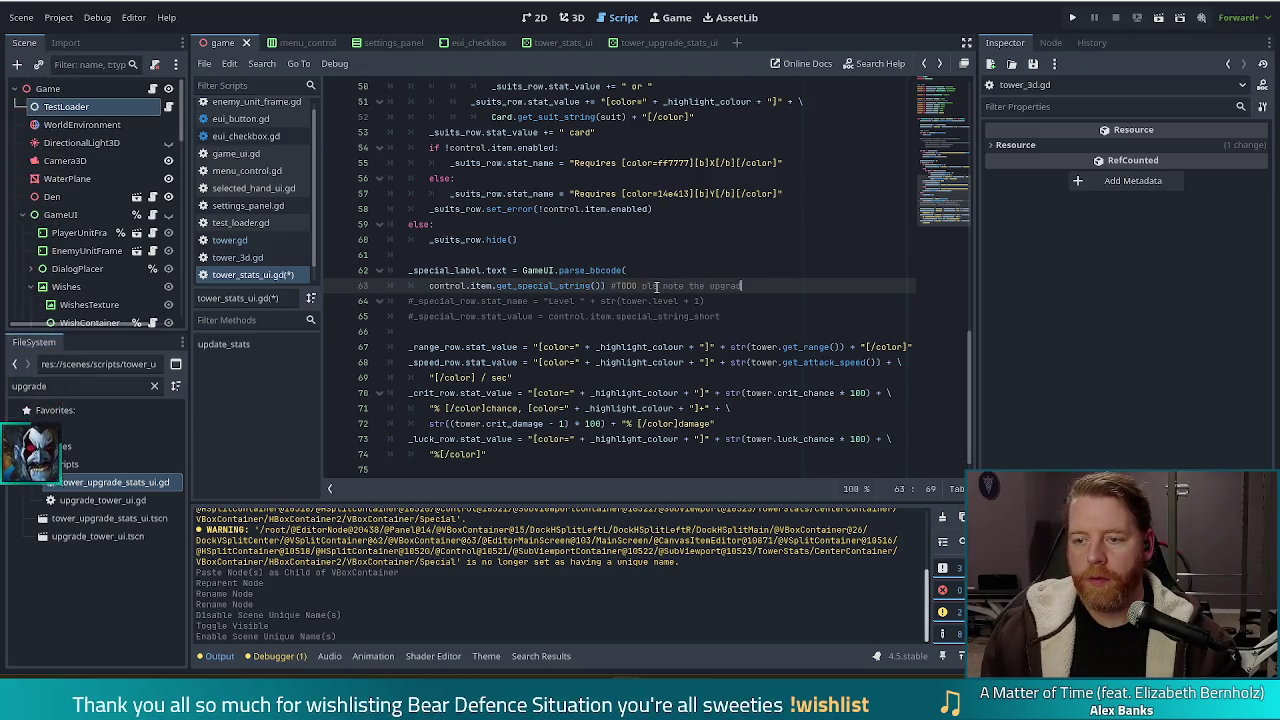
text(e ui includes an utl )
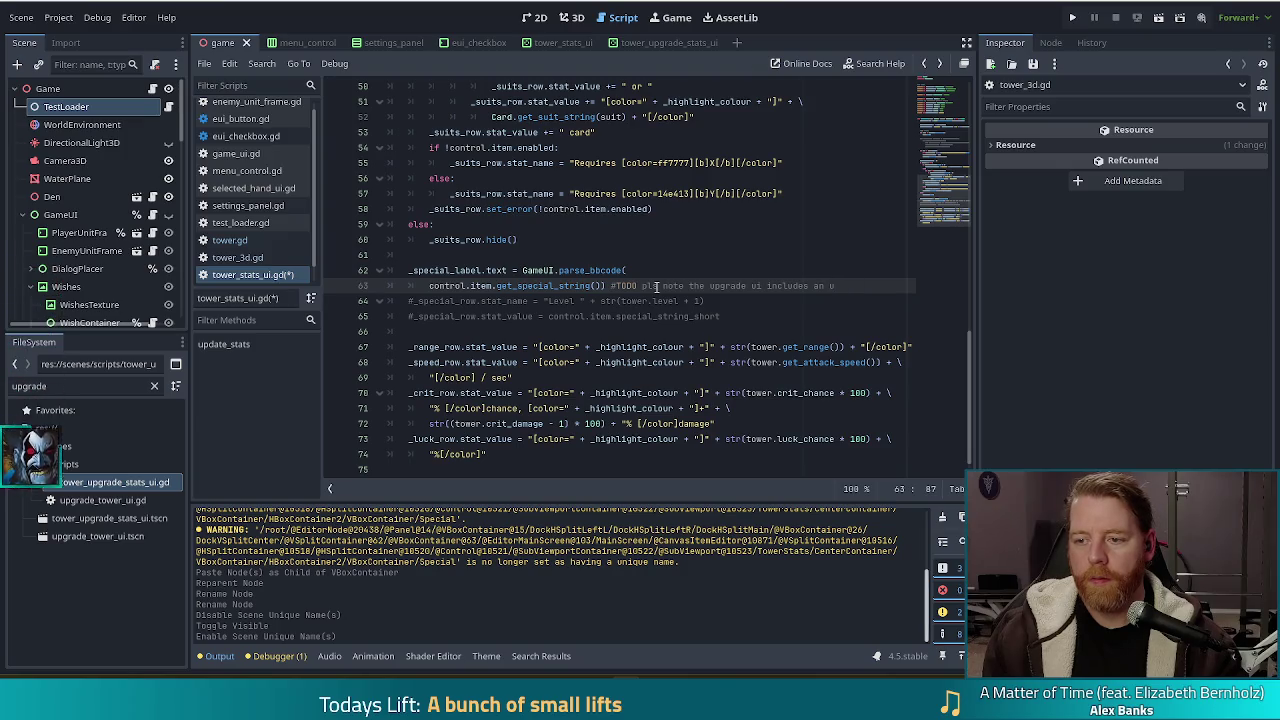
text(string)
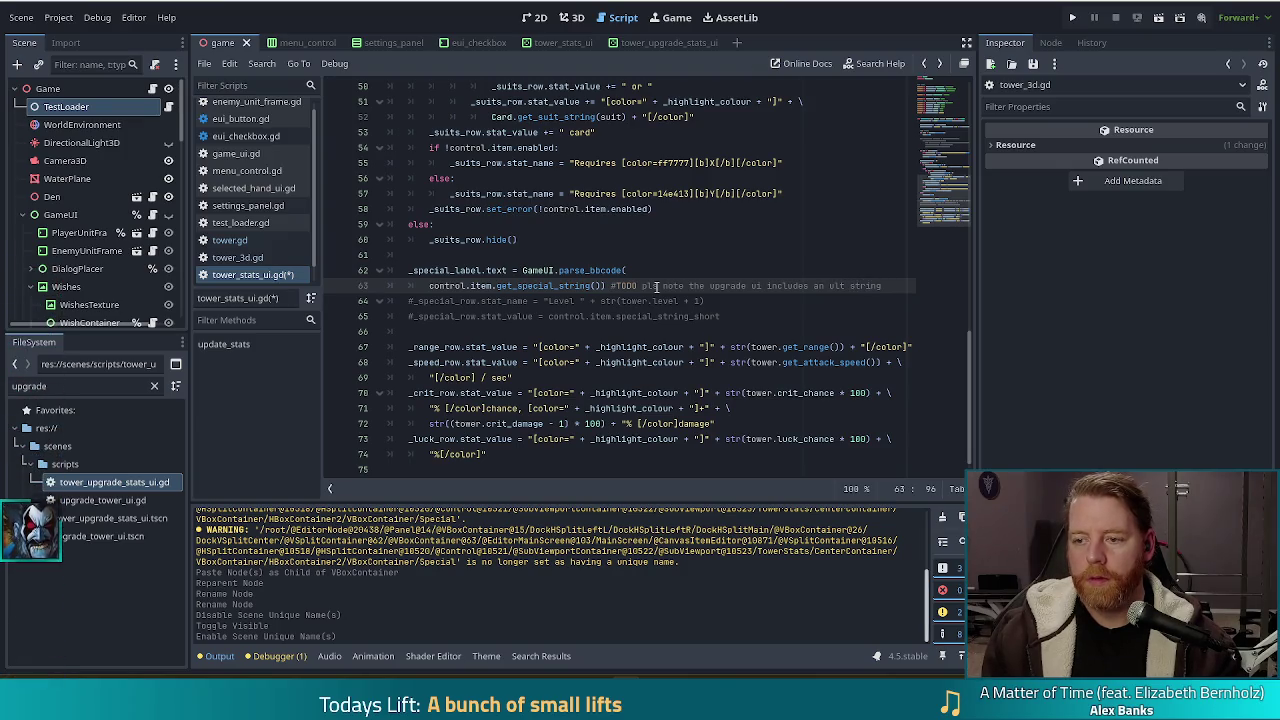
text( here)
key(ctrl+s)
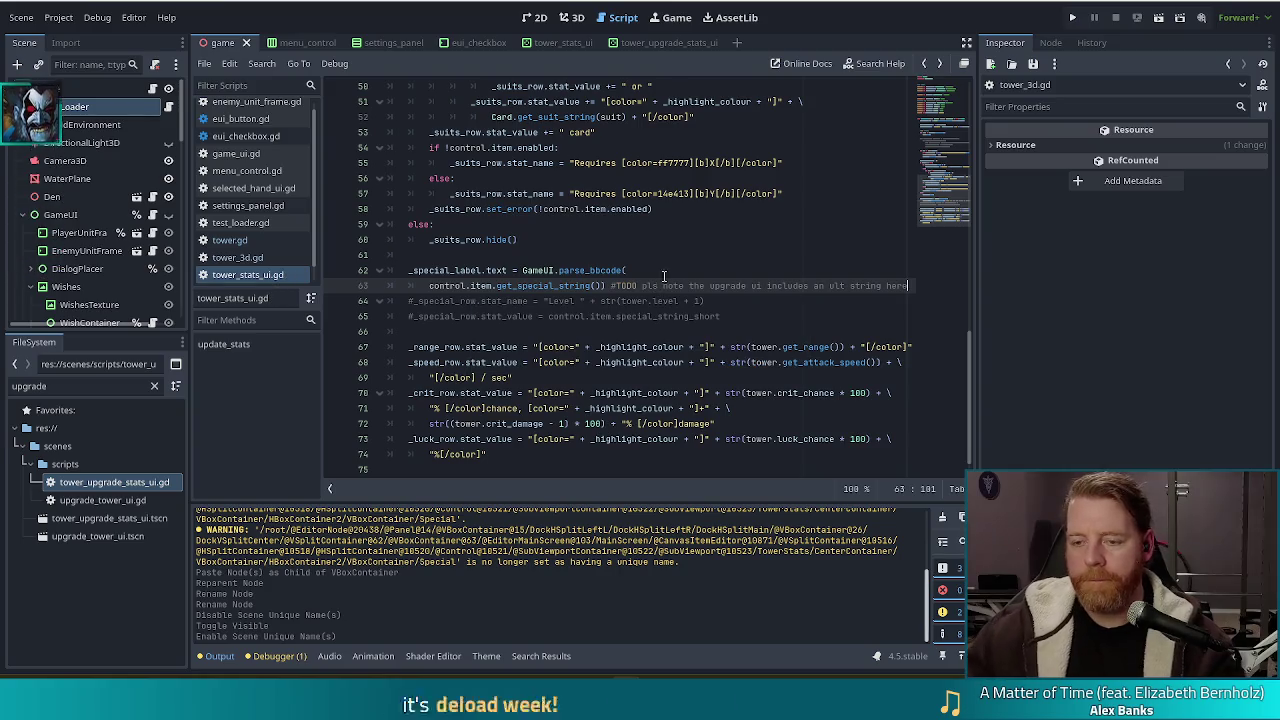
click(594, 285)
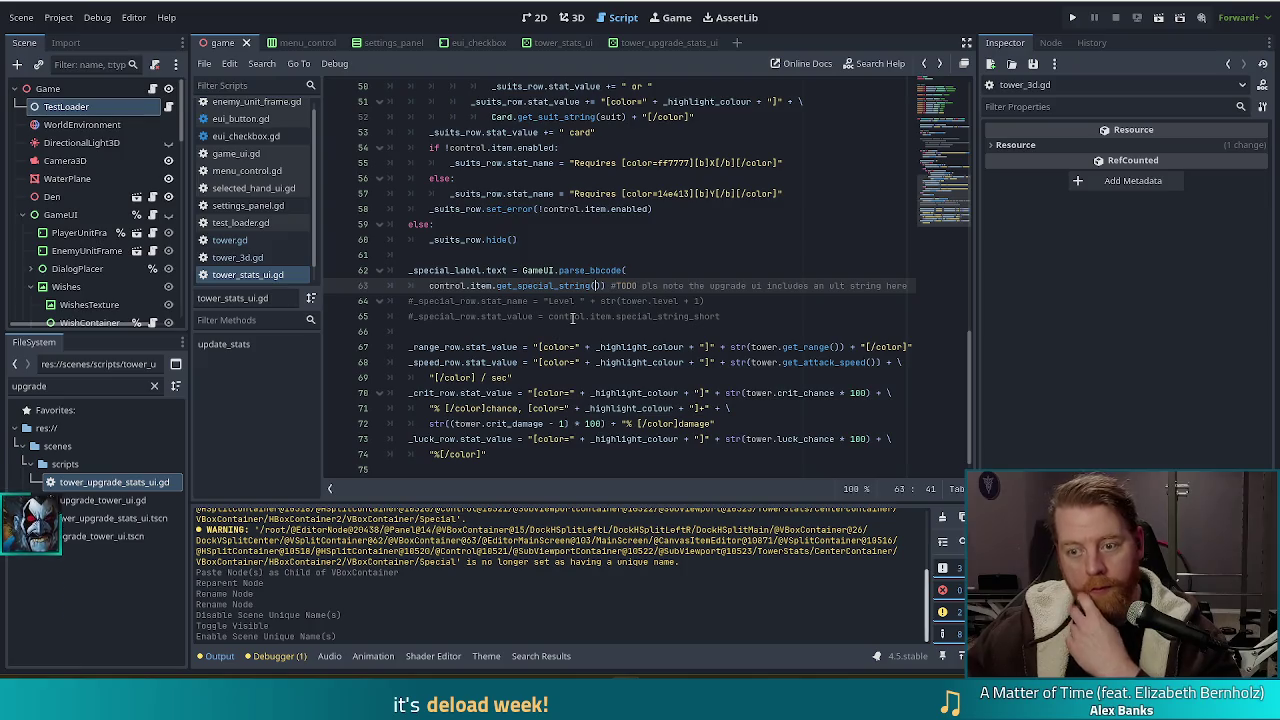
click(473, 270)
drag(429, 285, 640, 270)
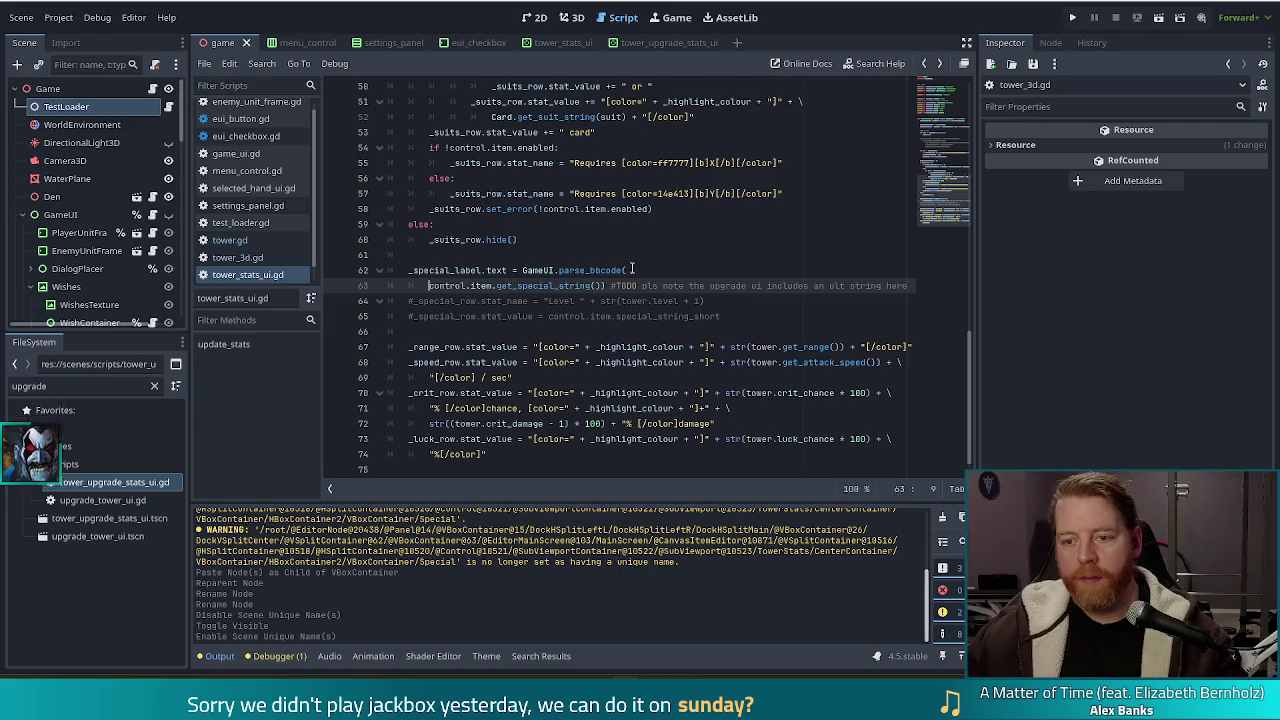
key(Delete)
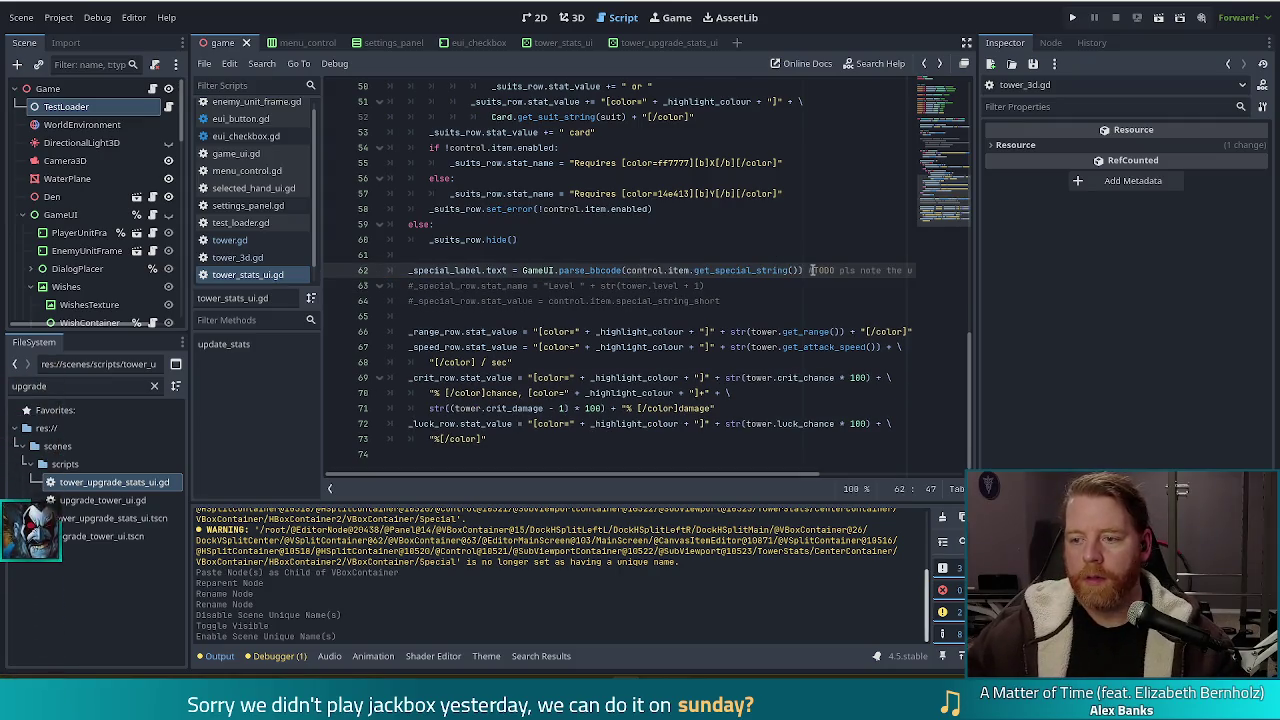
key(shift+End)
key(Delete)
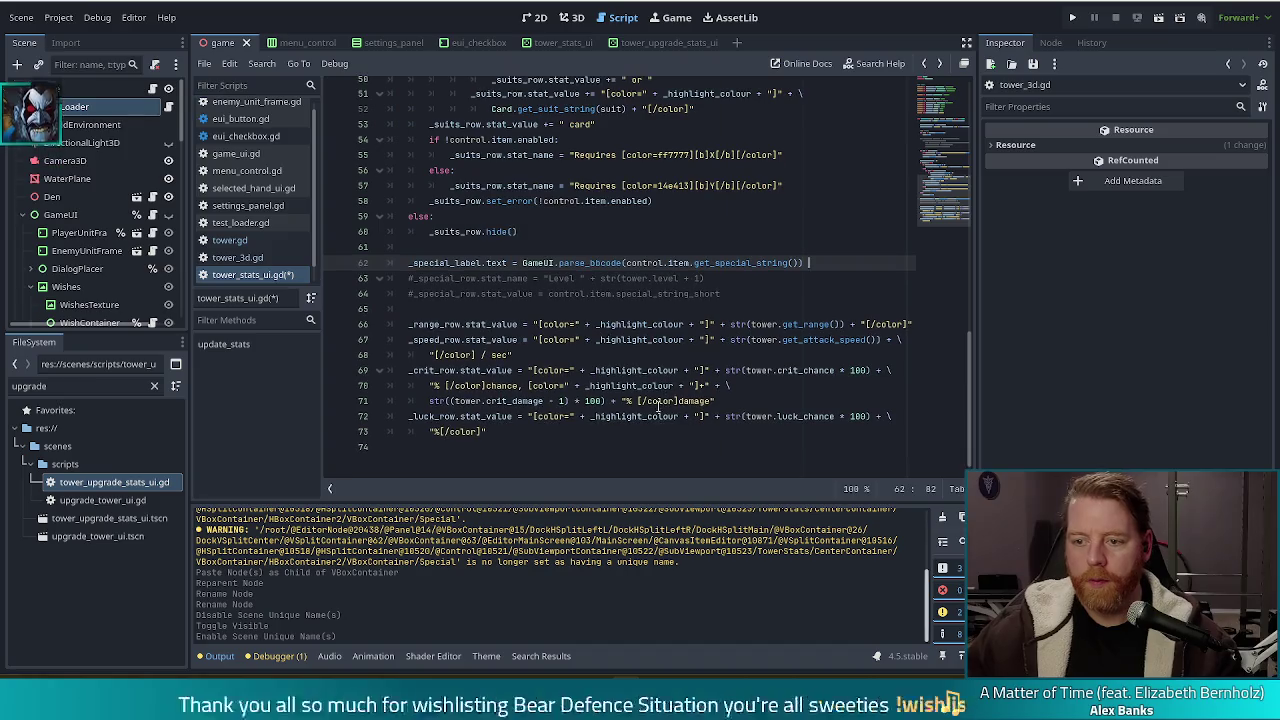
Move the TODO comment onto its own line above the special-label code and save.
click(512, 250)
key(ctrl+v)
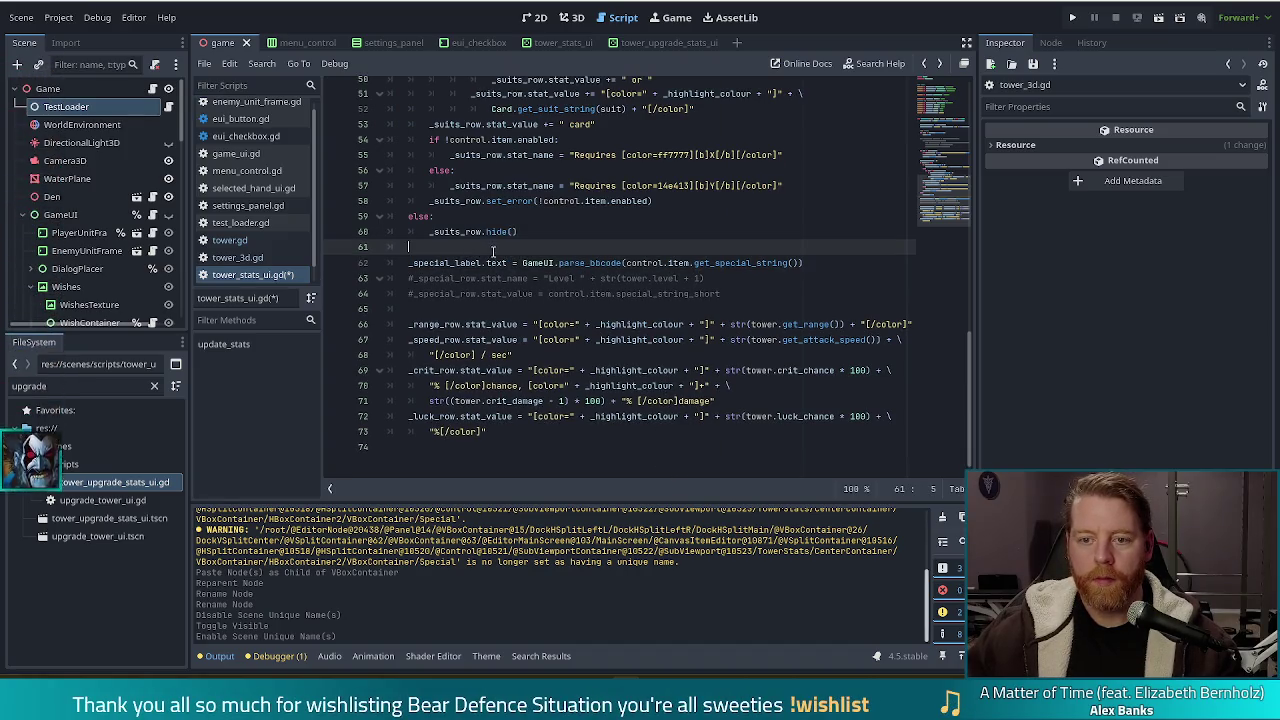
click(535, 232)
key(Return)
key(BackSpace)
key(ctrl+s)
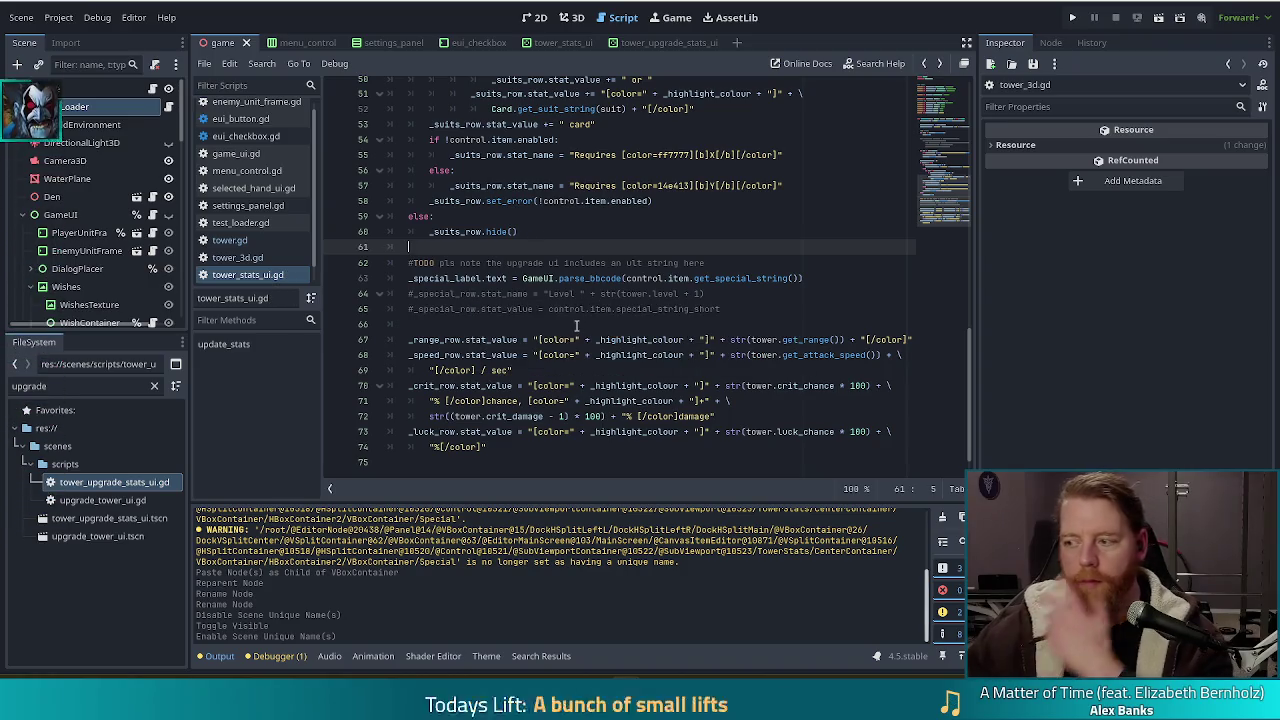
click(557, 278)
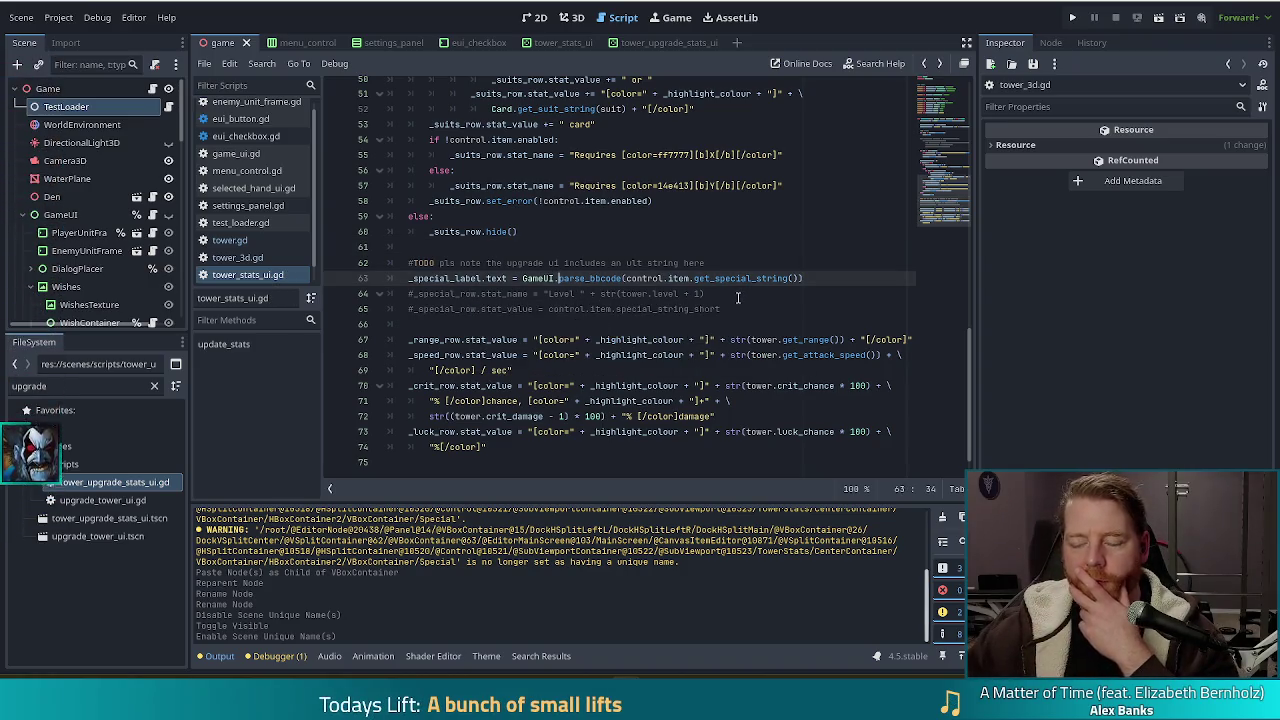
click(1070, 18)
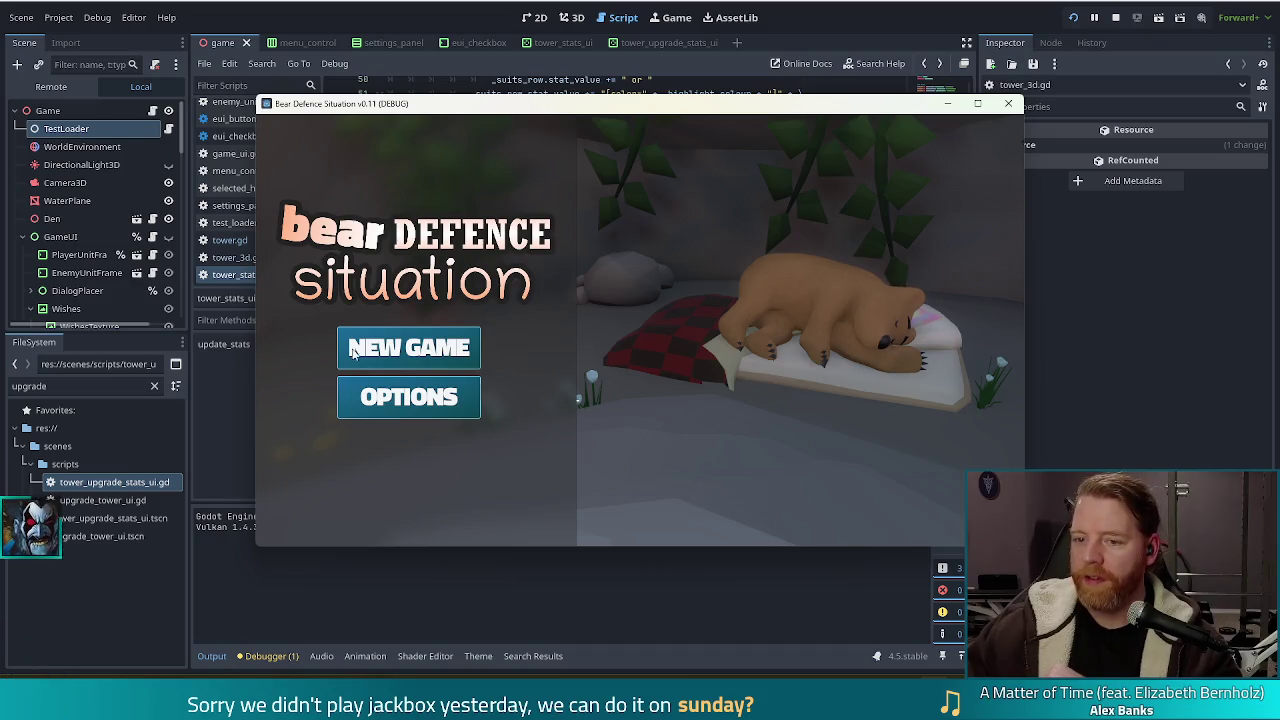
Start a new game, enter the level and open the Ballista Tower panel.
click(400, 347)
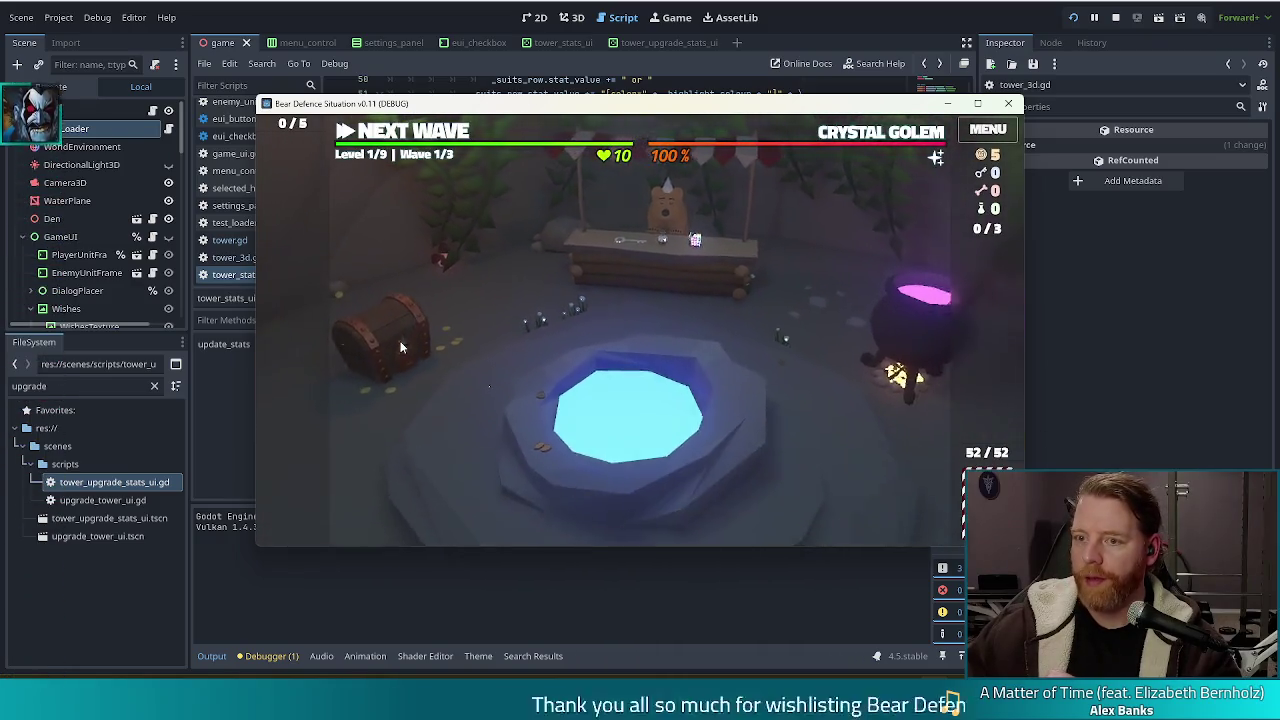
click(440, 133)
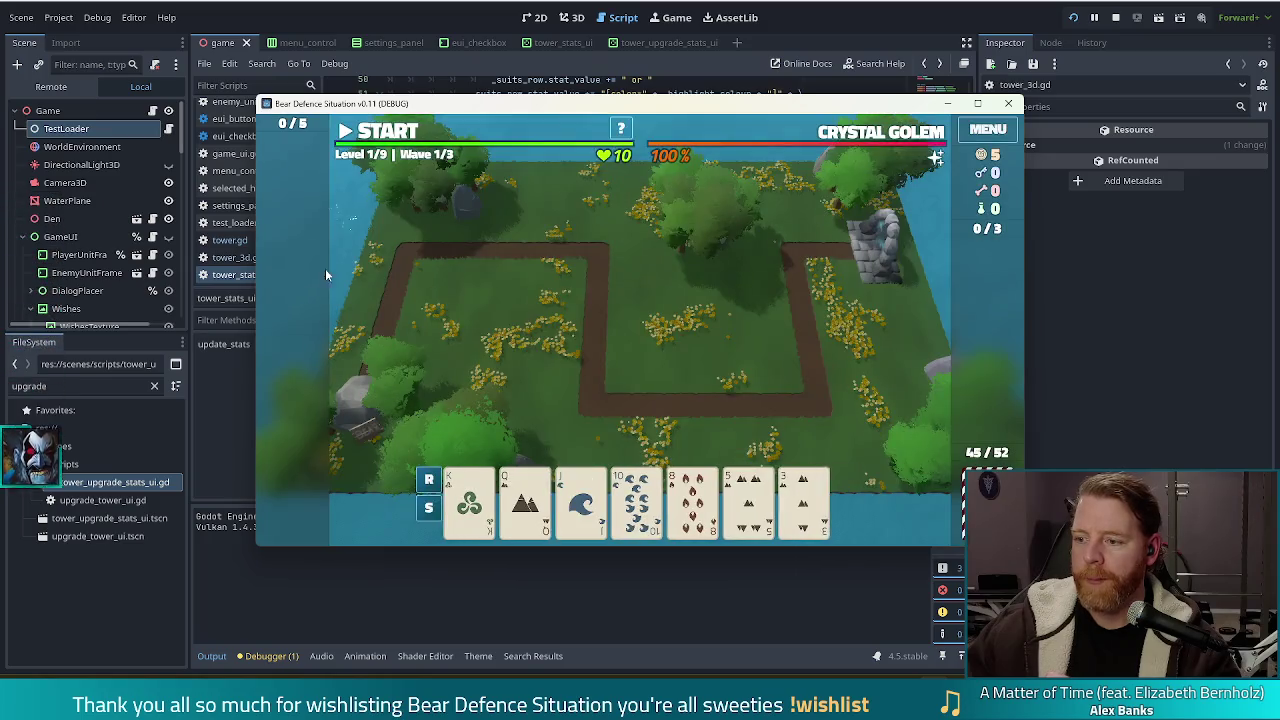
click(635, 510)
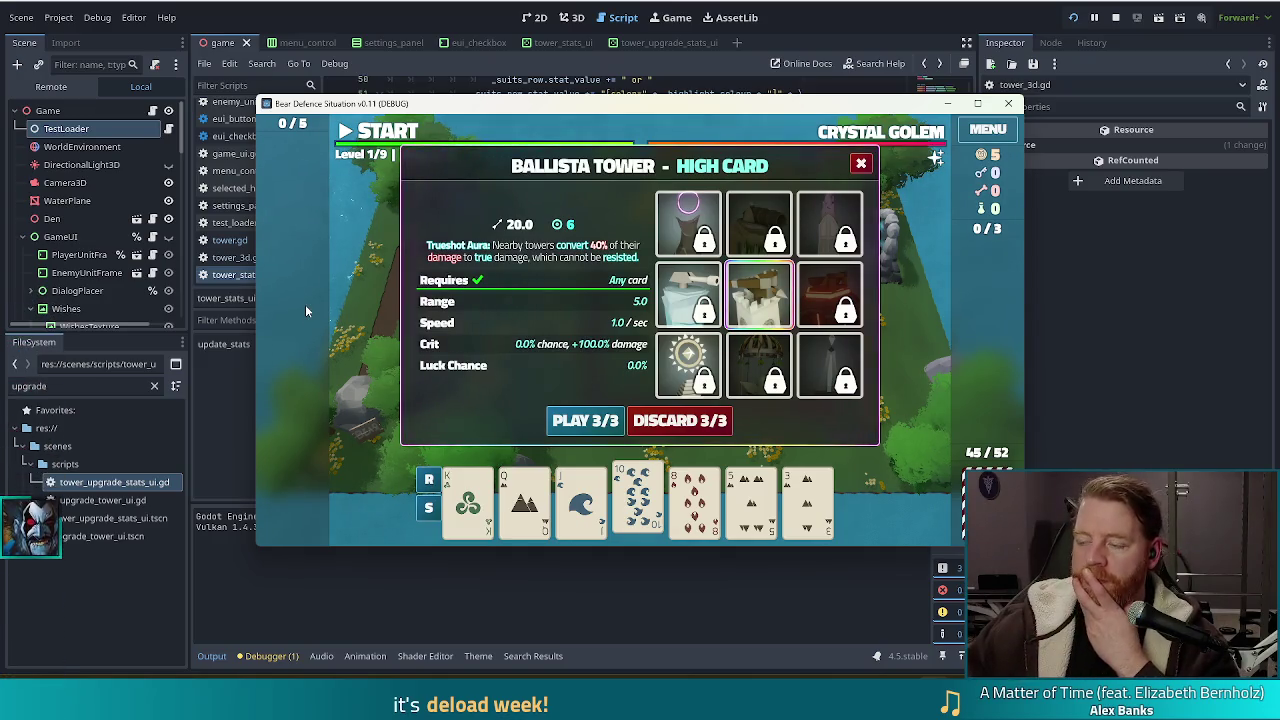
Review the Ice, Ballista, Earth, Arcane and Shadow tower panels, then return to the script editor.
click(686, 292)
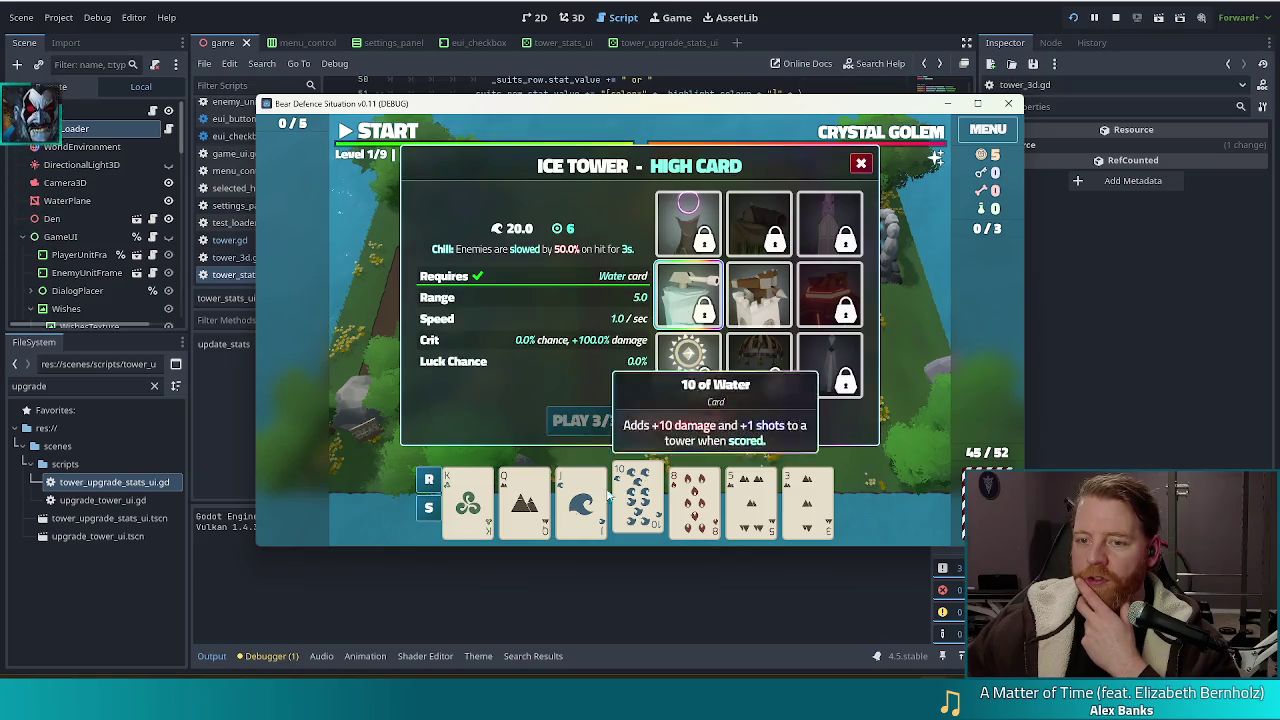
click(758, 294)
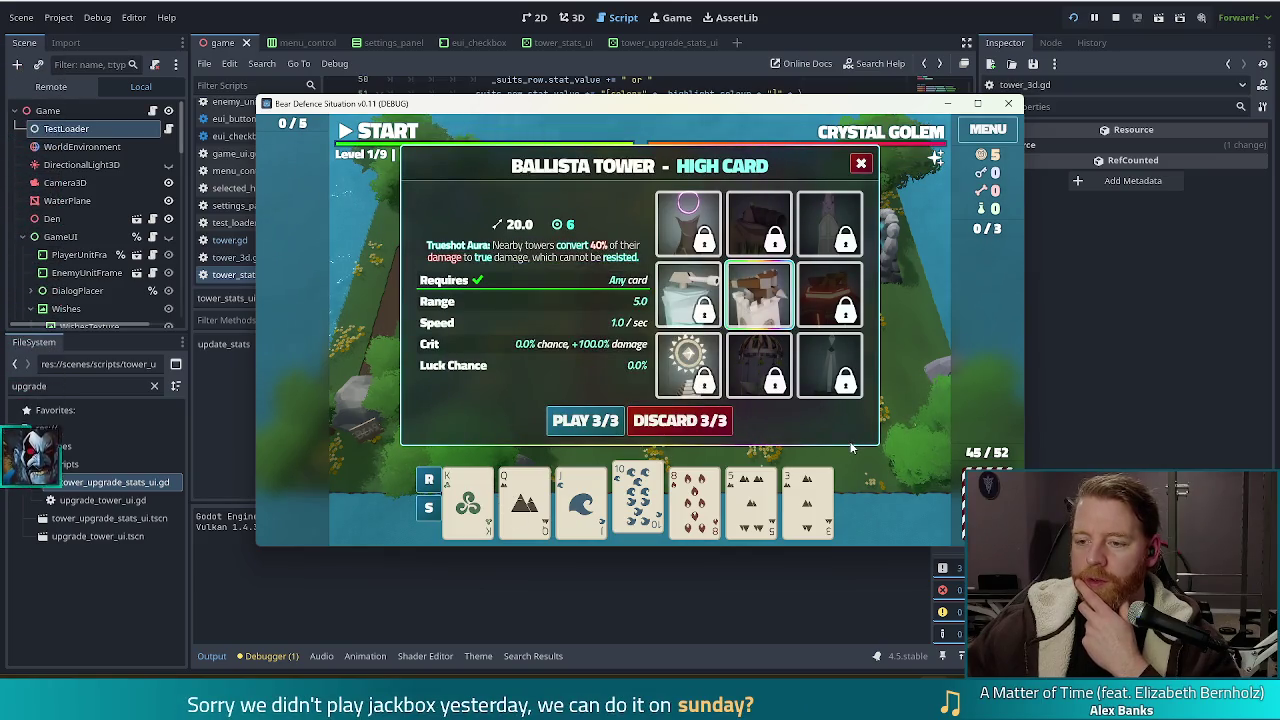
click(759, 224)
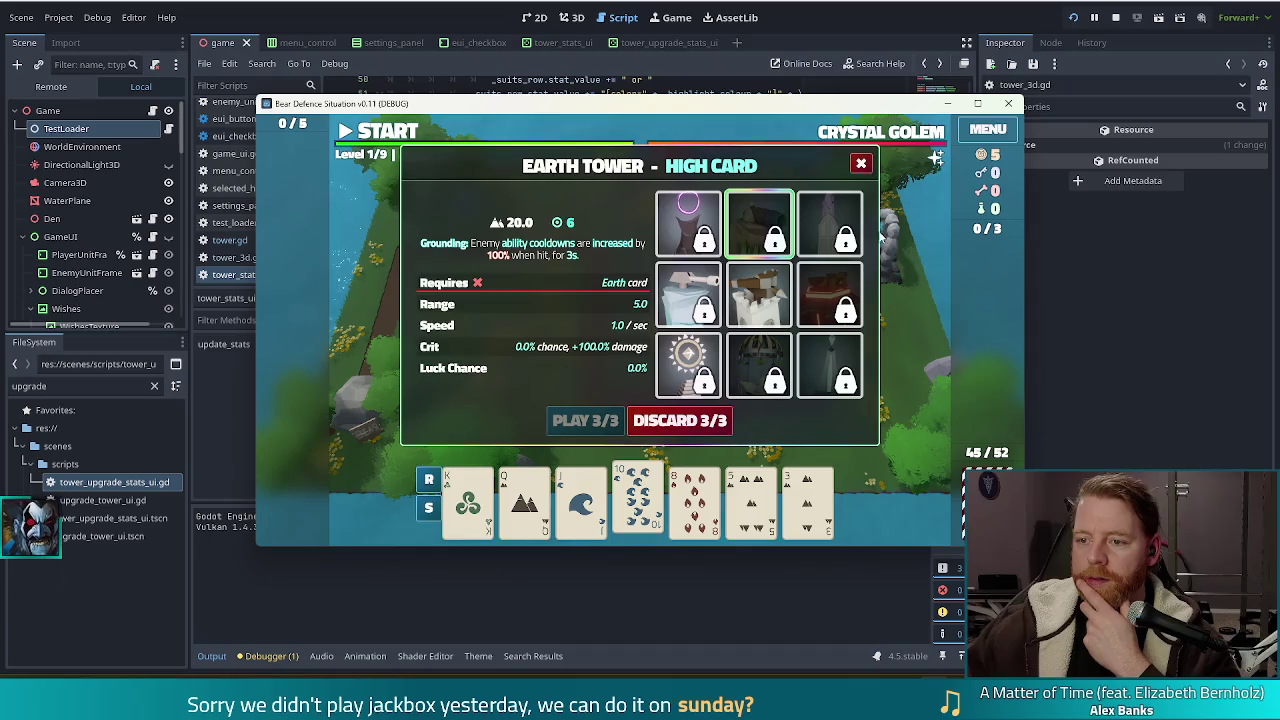
click(835, 226)
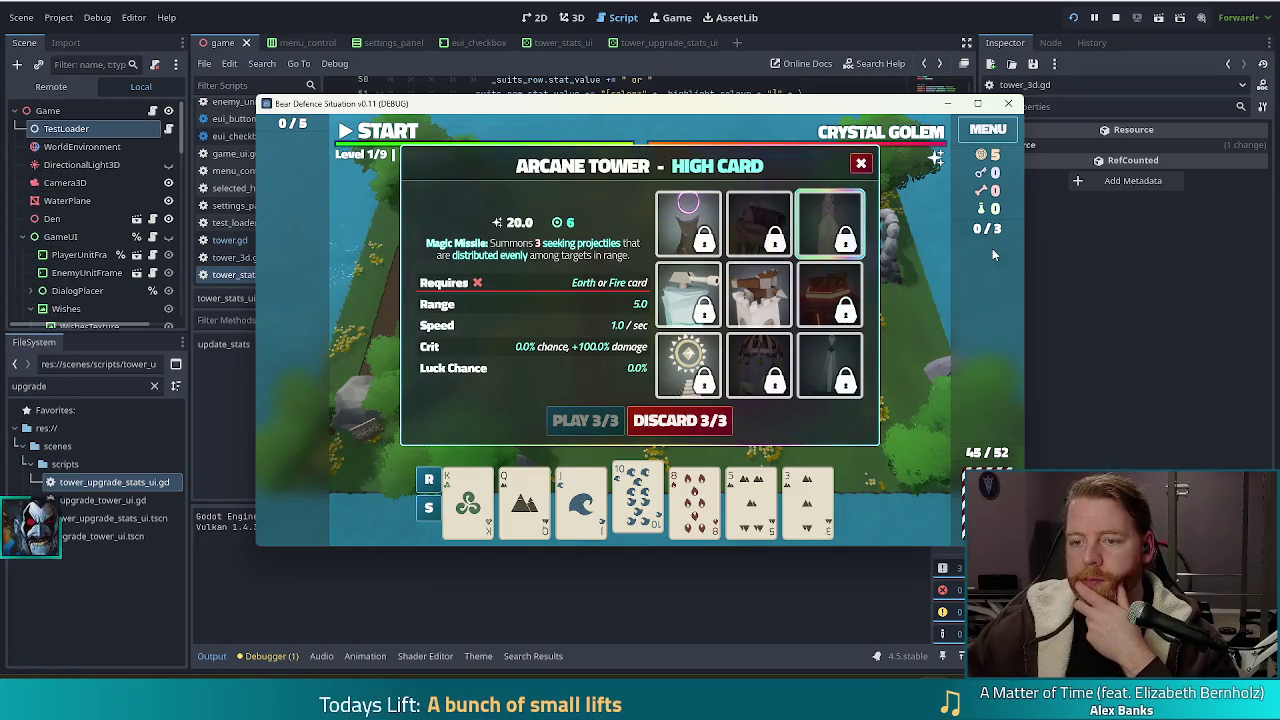
mouse_move(773, 306)
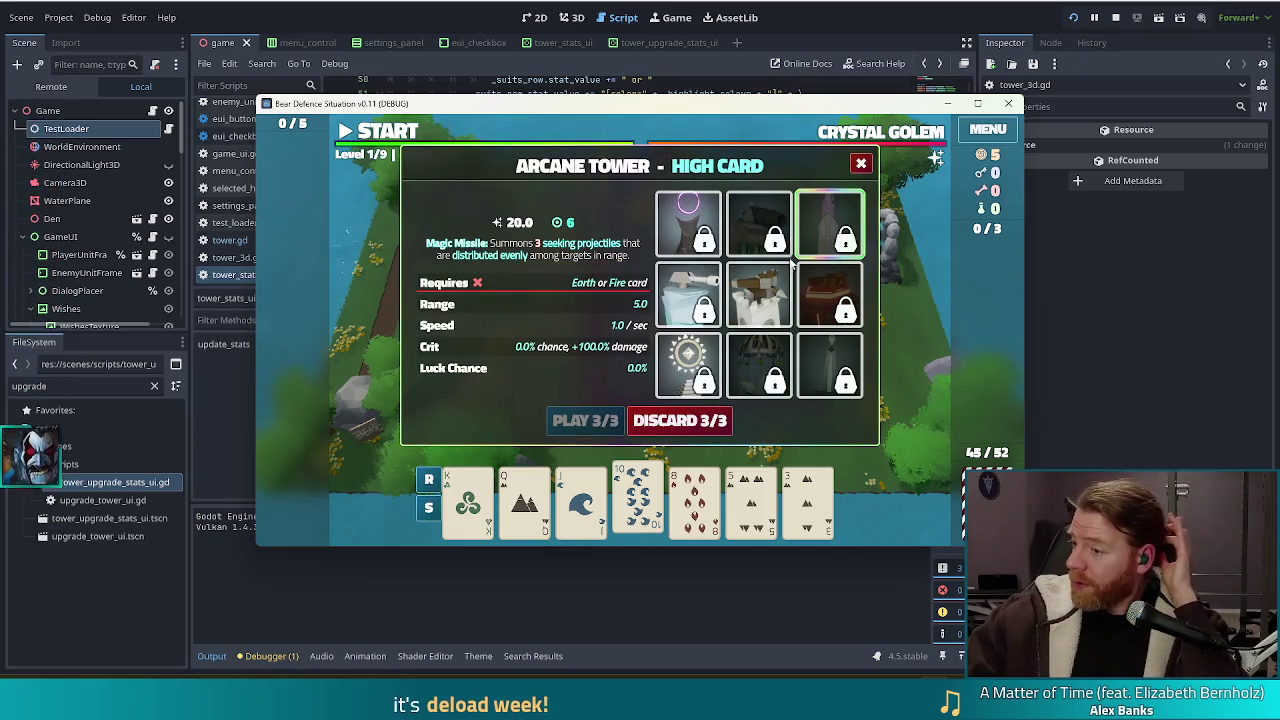
mouse_move(798, 250)
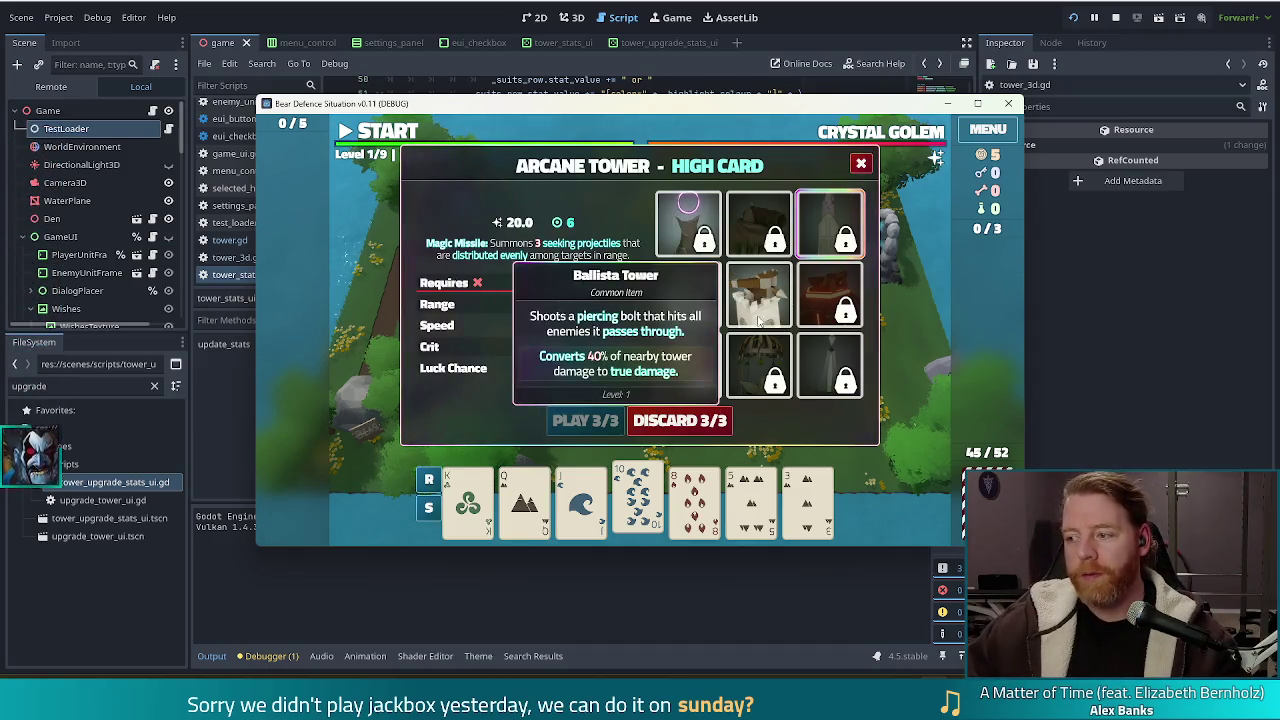
click(688, 300)
click(688, 226)
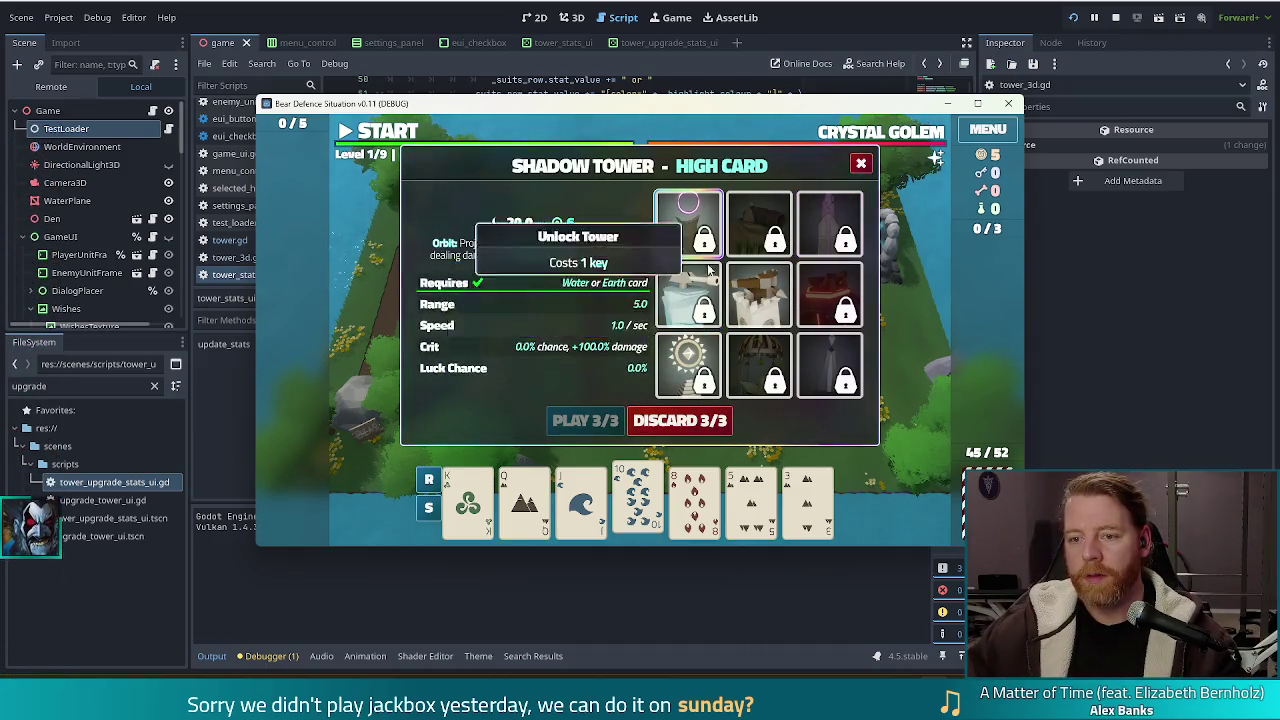
key(alt+Tab)
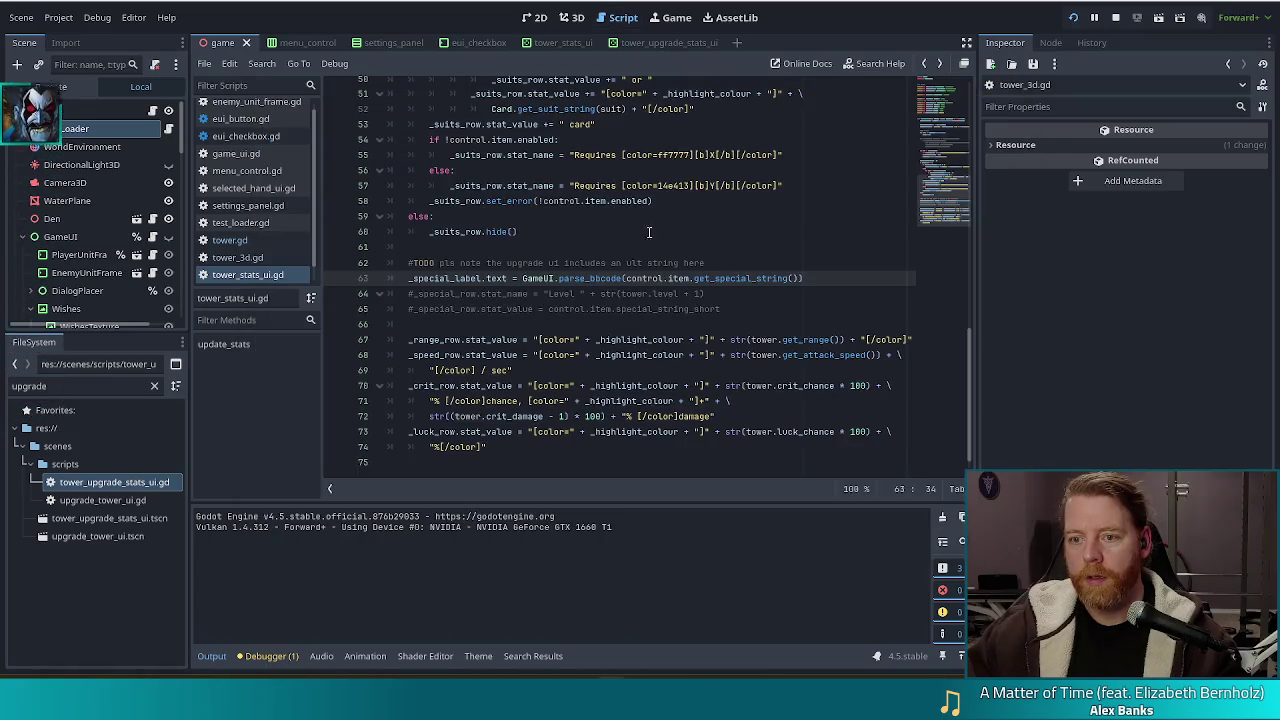
click(794, 282)
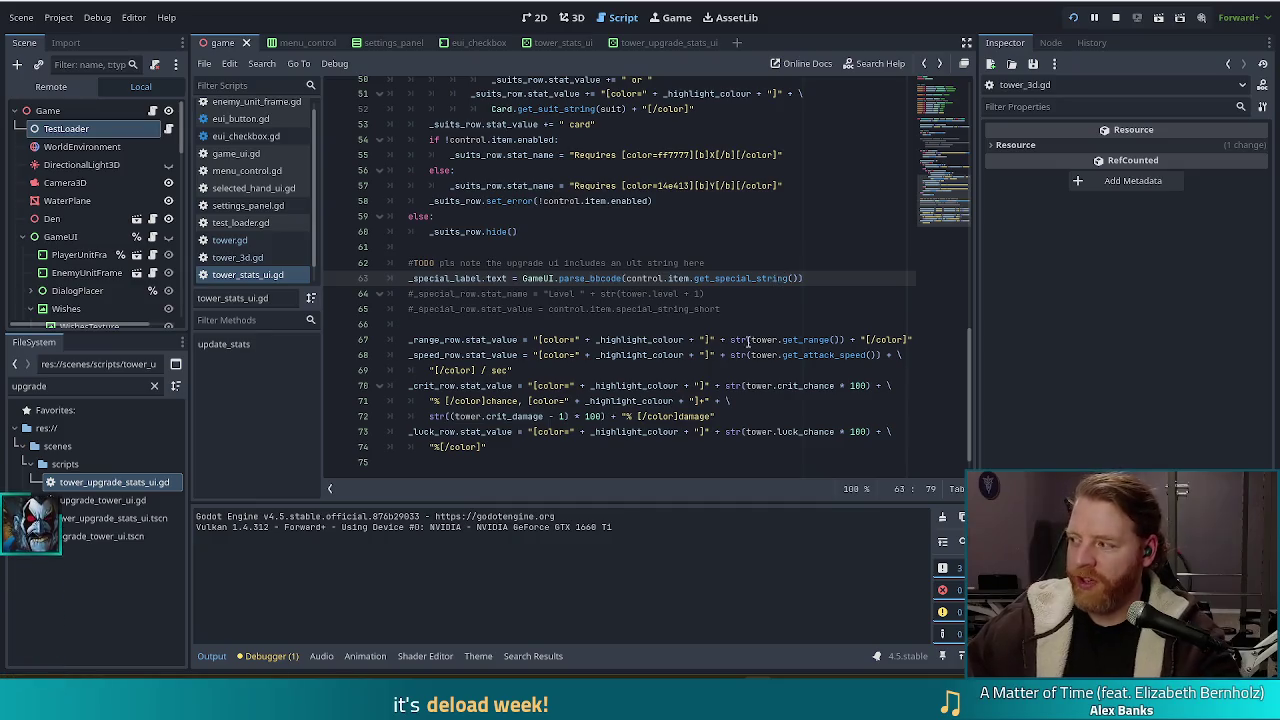
click(806, 279)
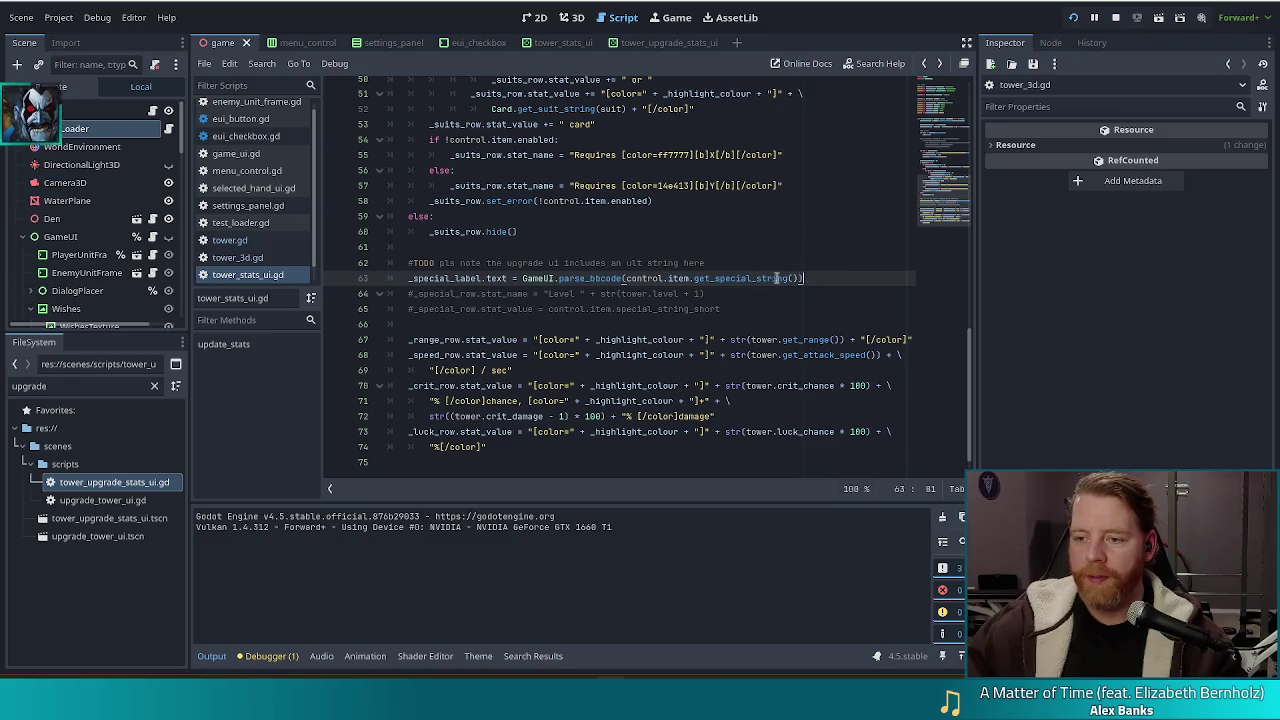
key(Left)
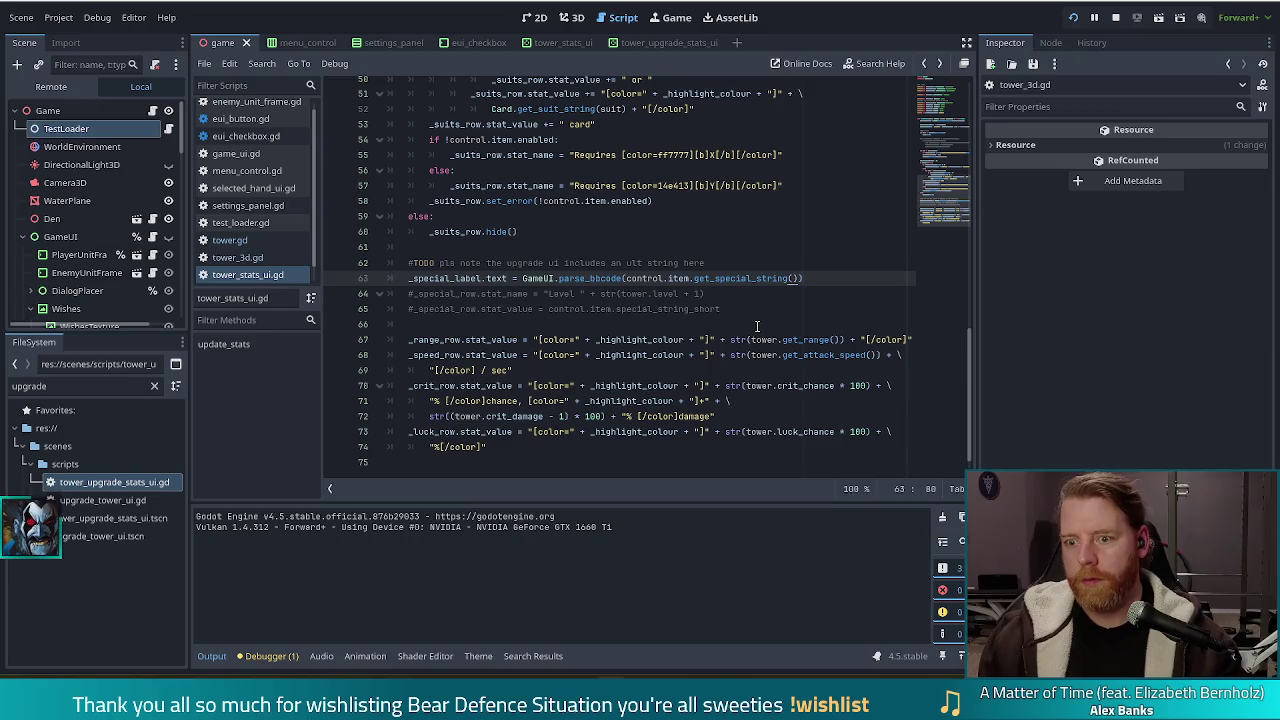
scroll(251, 240, down, 1)
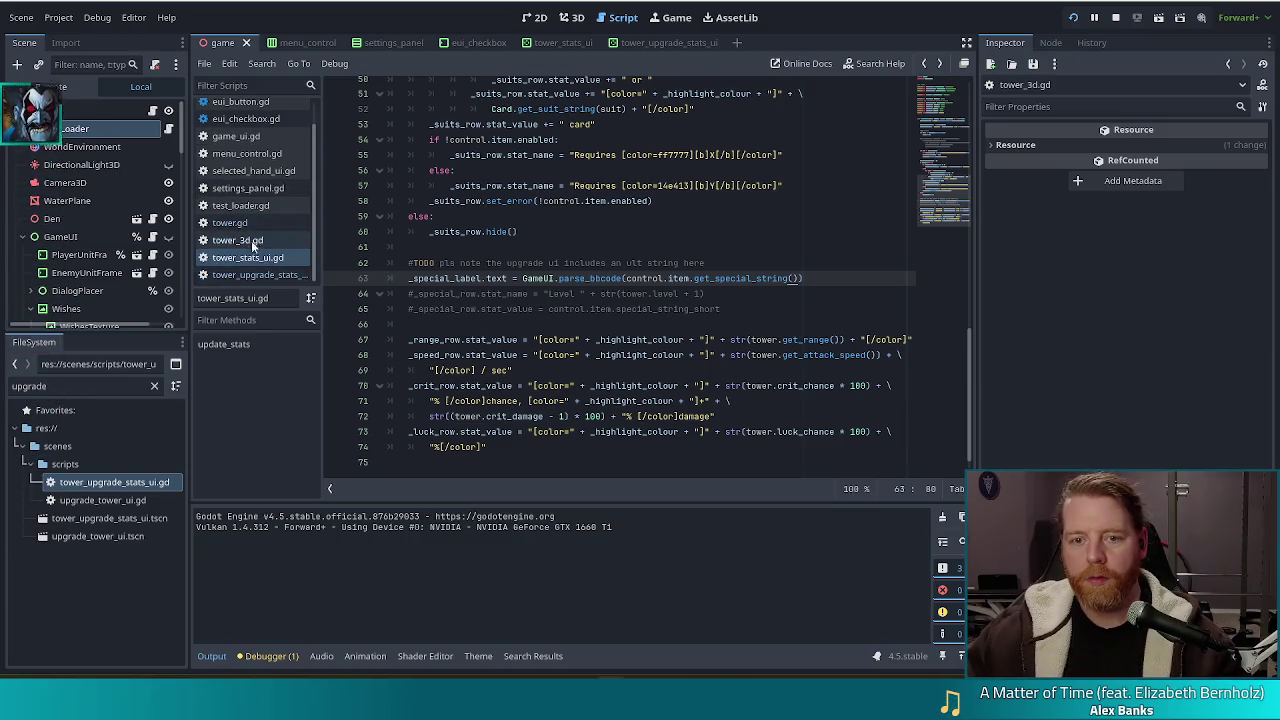
Open tower_upgrade_stats_ui.gd and find the ultimate string line in update_stats.
click(261, 275)
scroll(914, 200, down, 3)
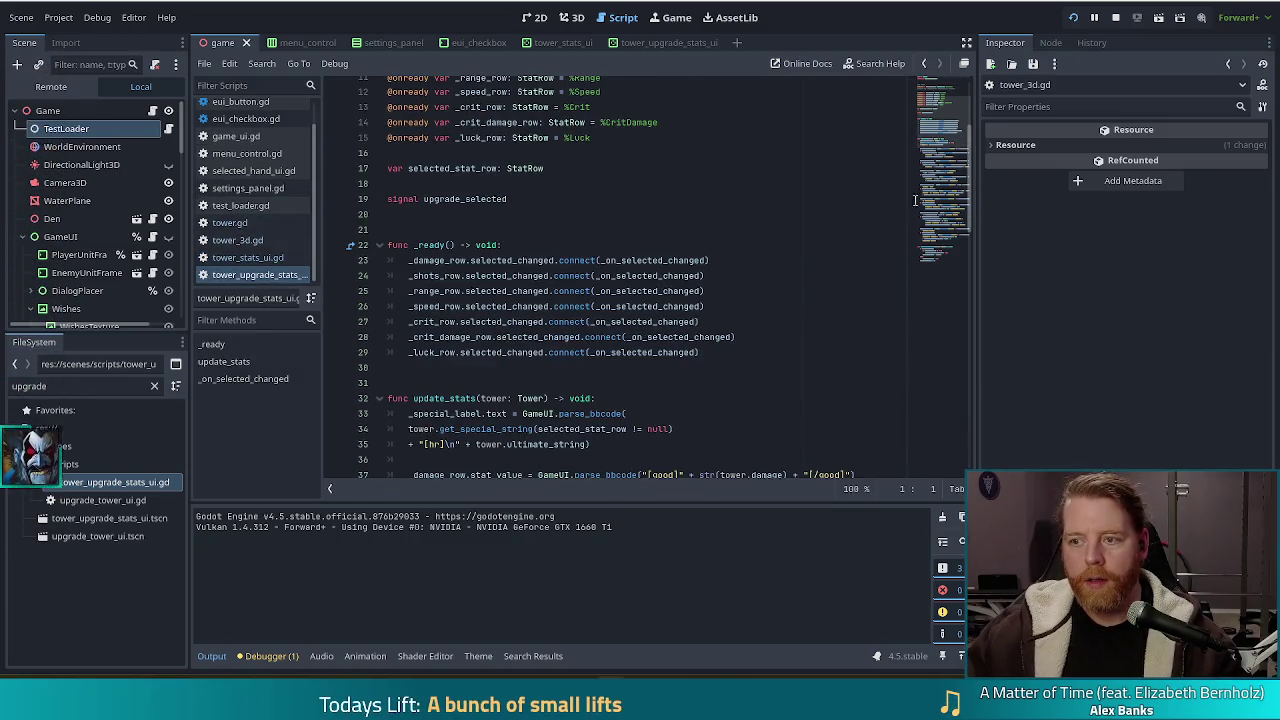
click(948, 302)
click(517, 347)
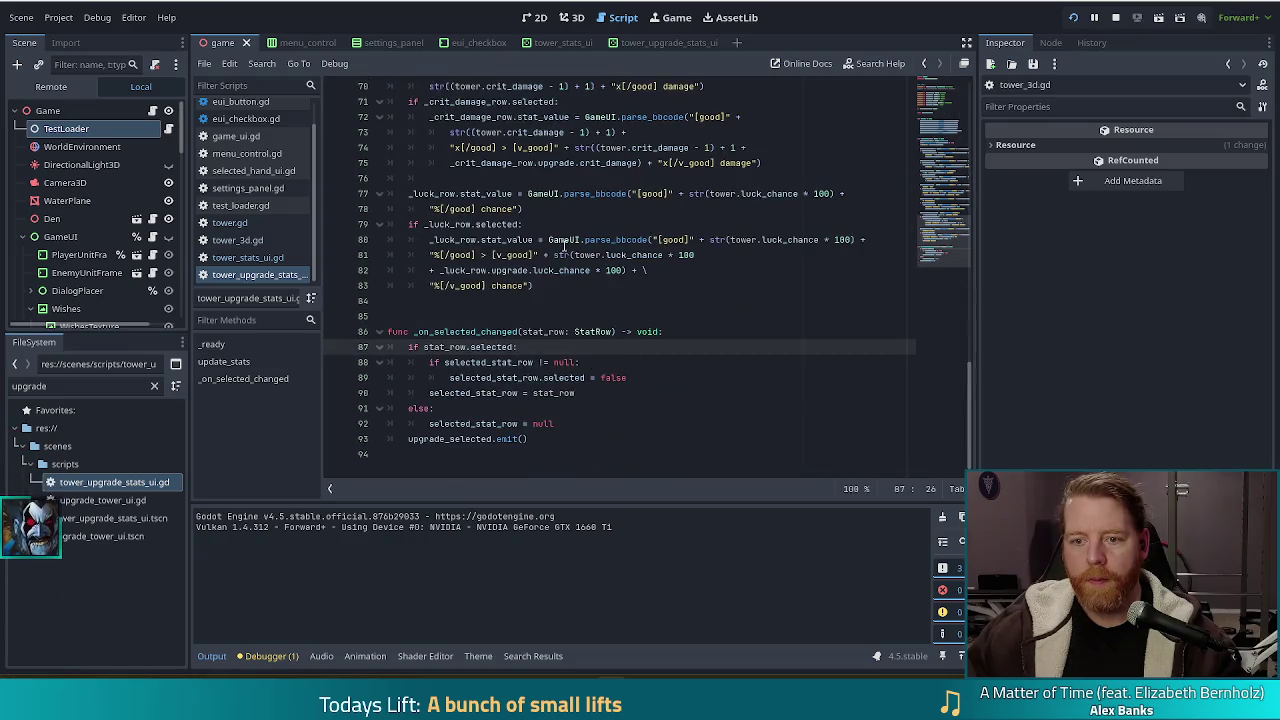
scroll(560, 244, up, 15)
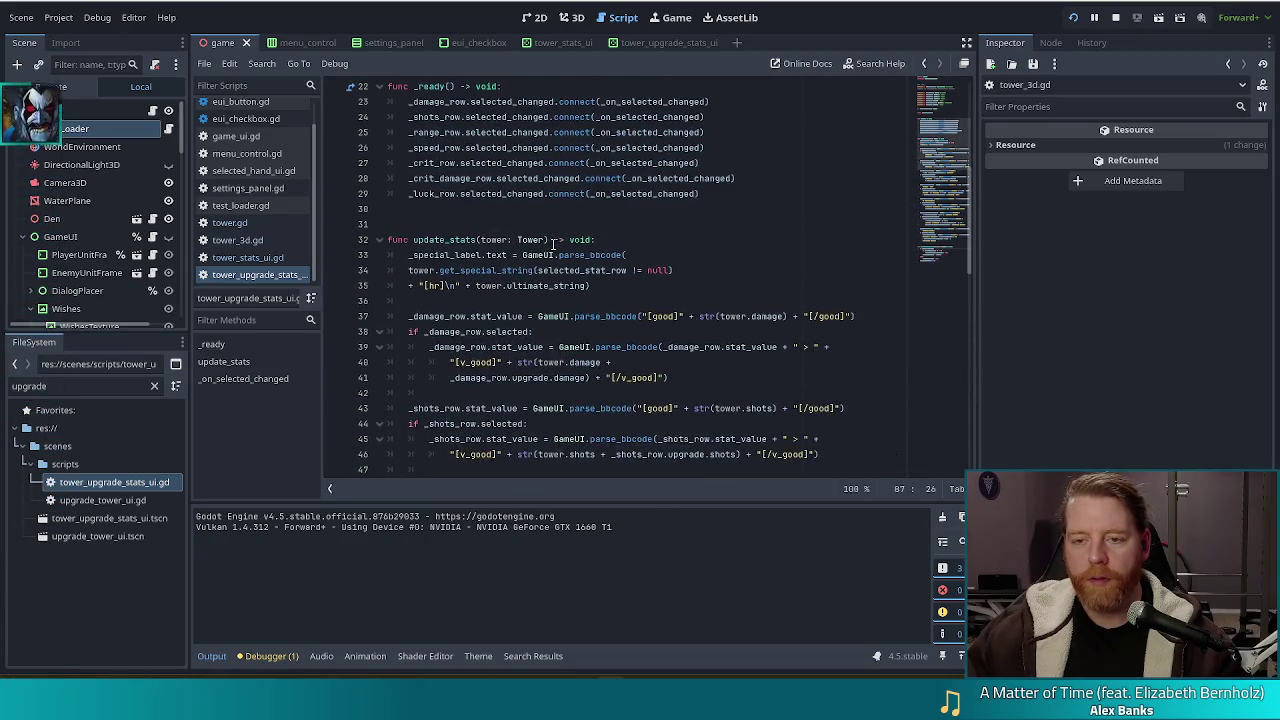
Copy the '+ "[hr]\n" + tower.ultimate_string' expression and return to tower_stats_ui.gd.
click(551, 286)
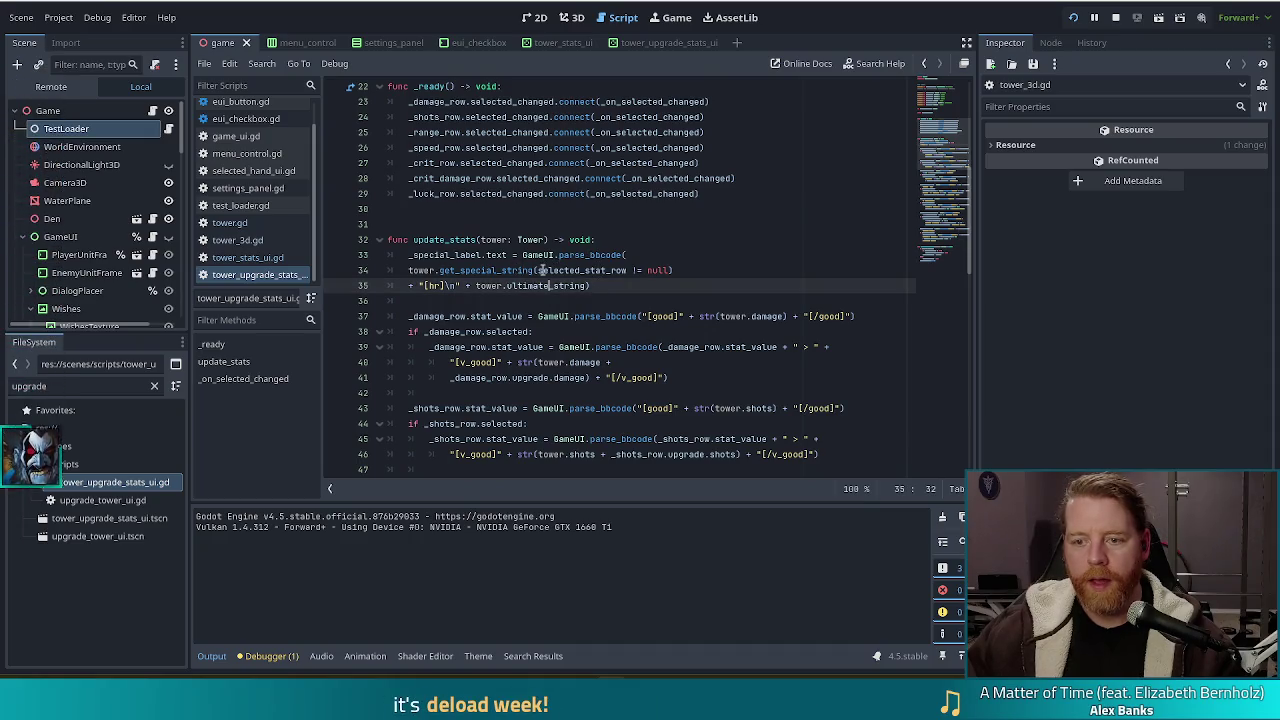
drag(589, 286, 410, 287)
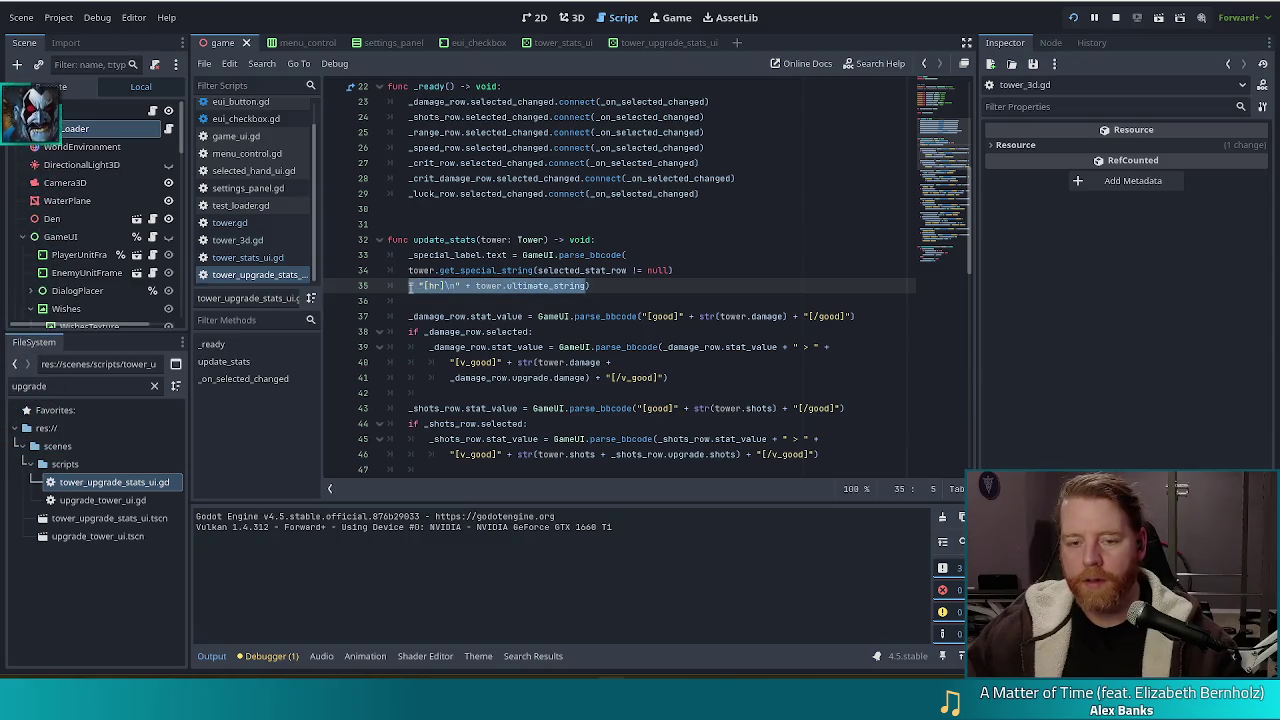
key(alt+Left)
key(alt+Left)
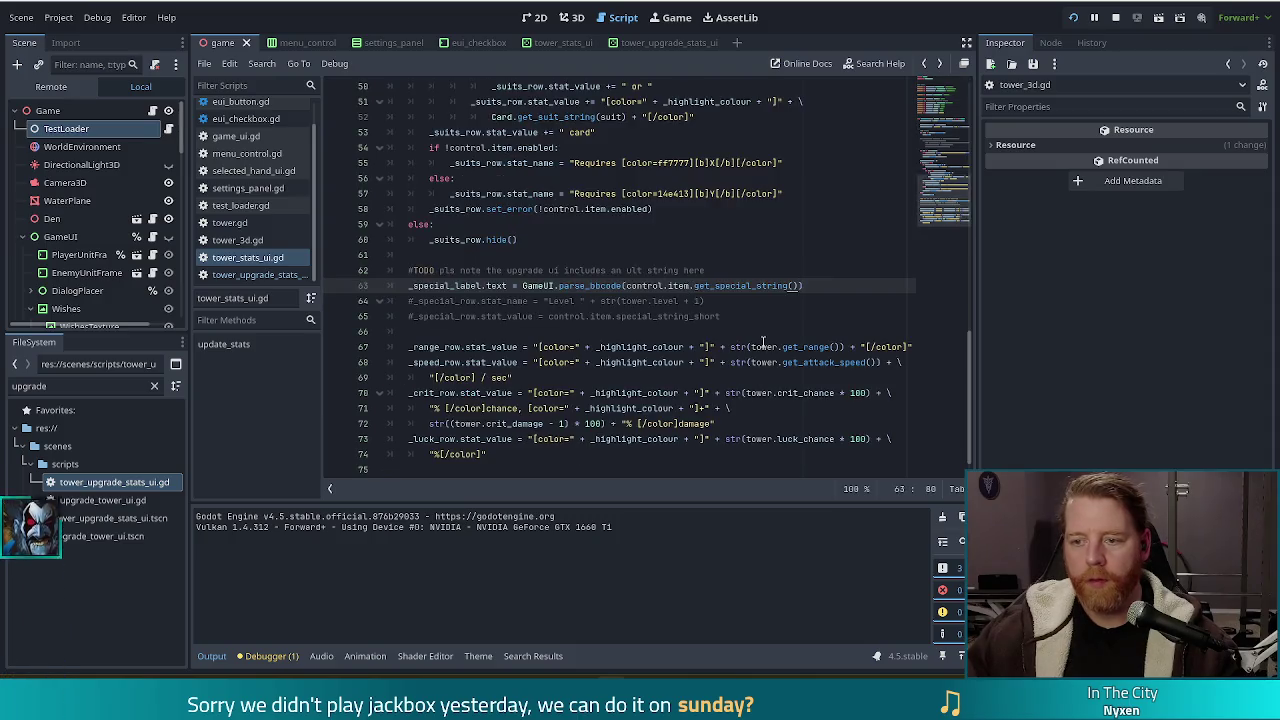
Append '+ "[hr]\n" + control.item.ultimate_string' to the special label expression and save.
text(+)
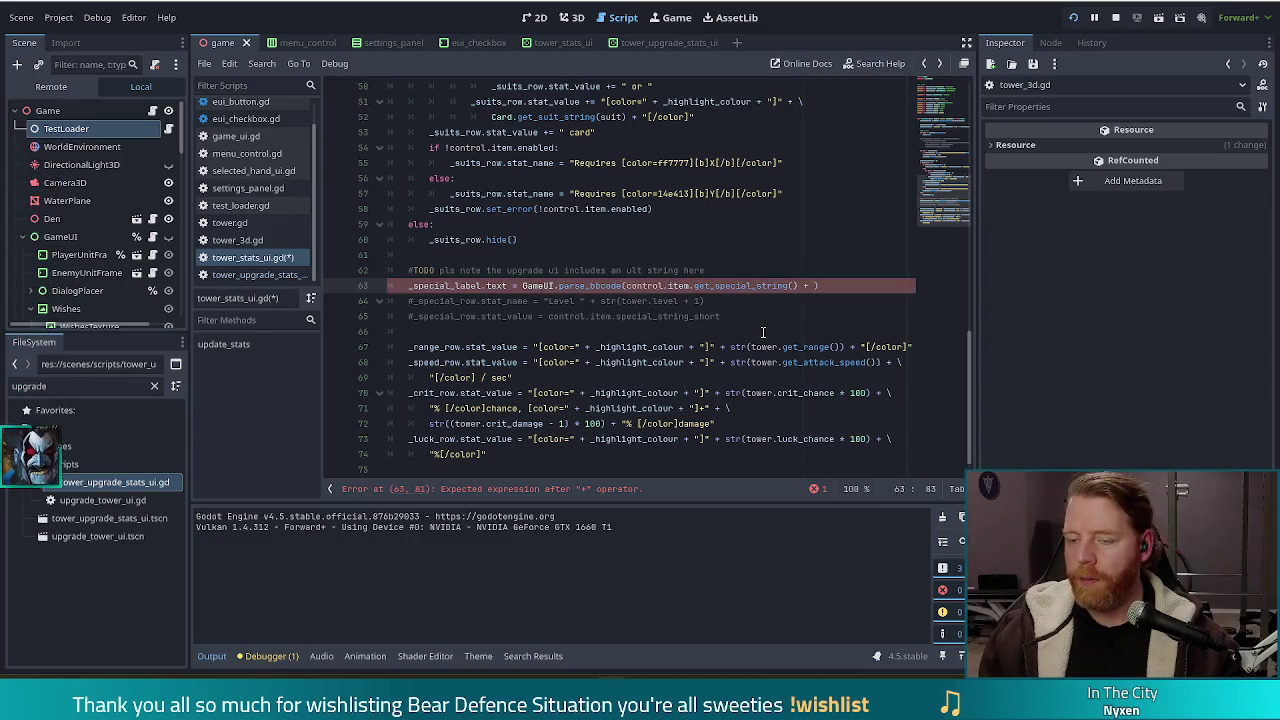
key(Return)
text(+ "[hr]\n" + tower.ultimate_string)
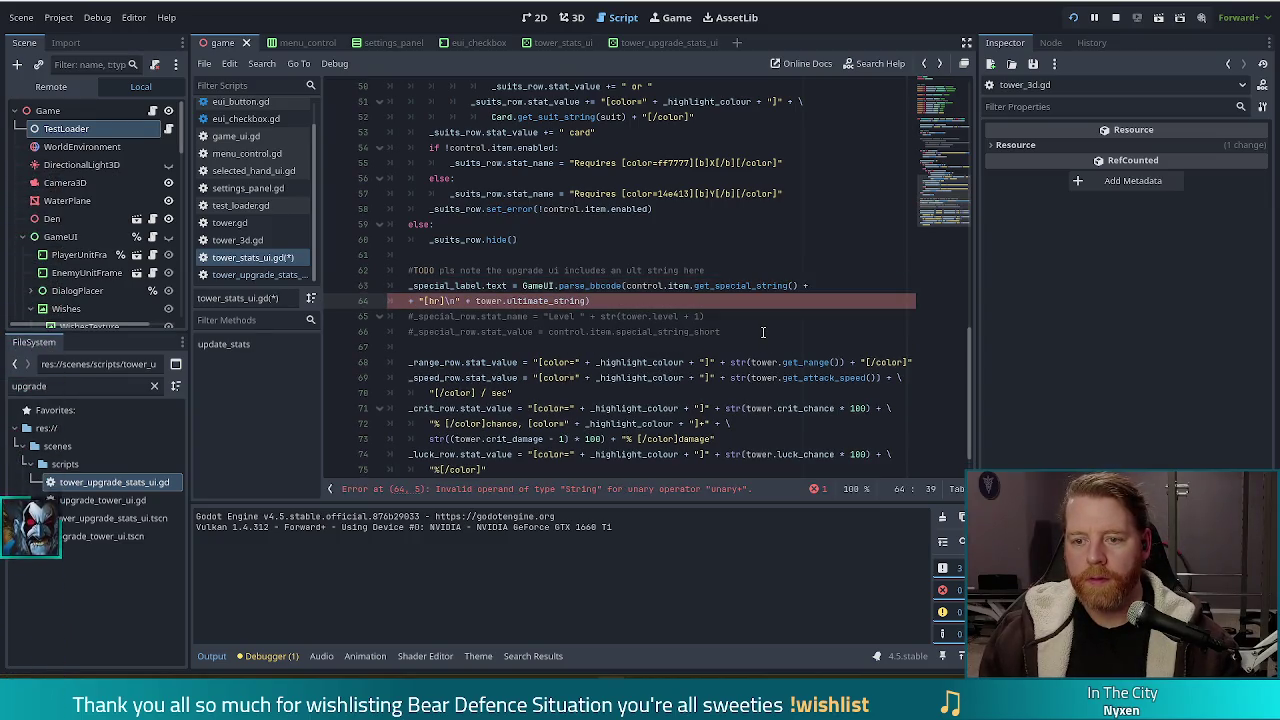
double_click(489, 301)
text(control)
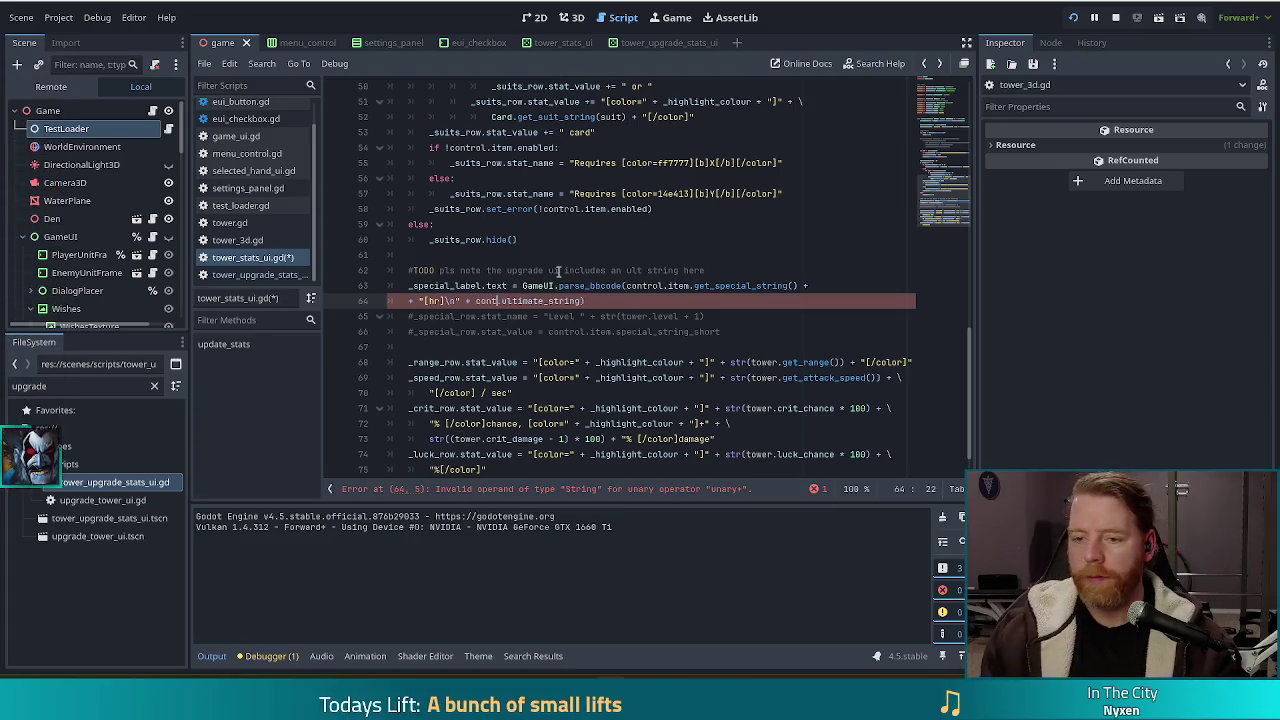
text(.item)
key(ctrl+s)
Remove the stray leading plus on line 64 and save the corrected script.
key(Escape)
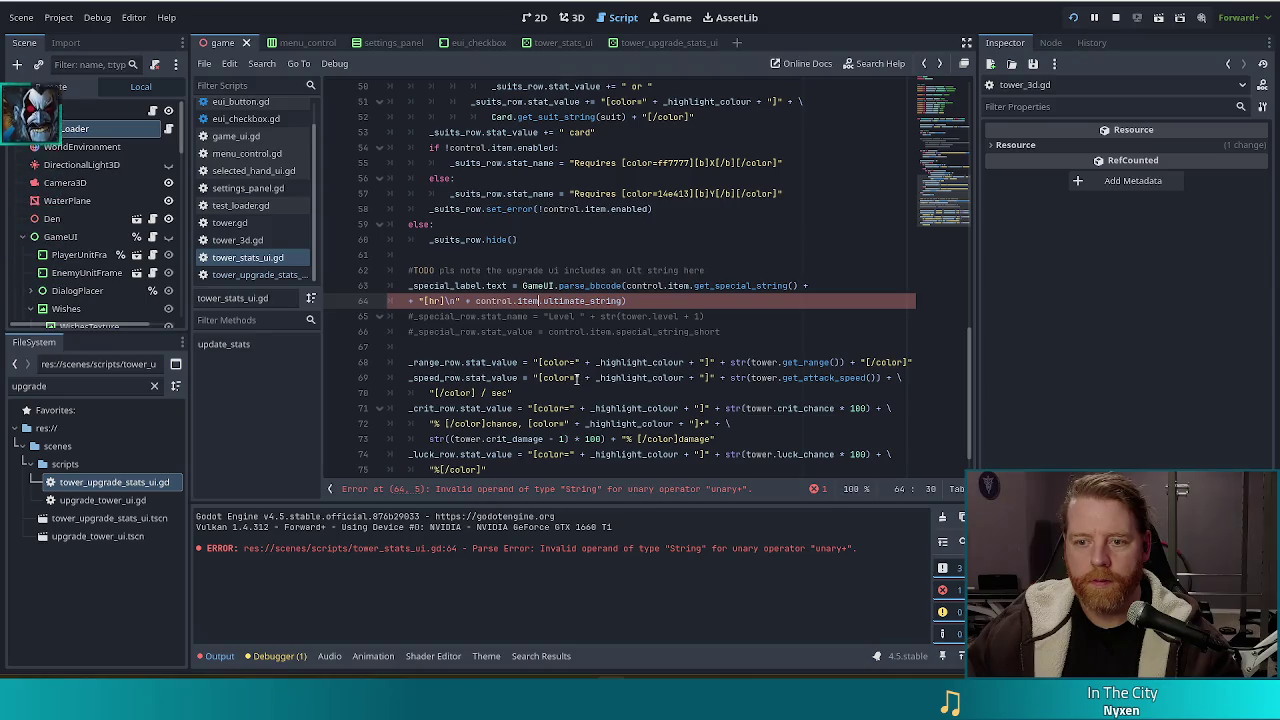
click(395, 300)
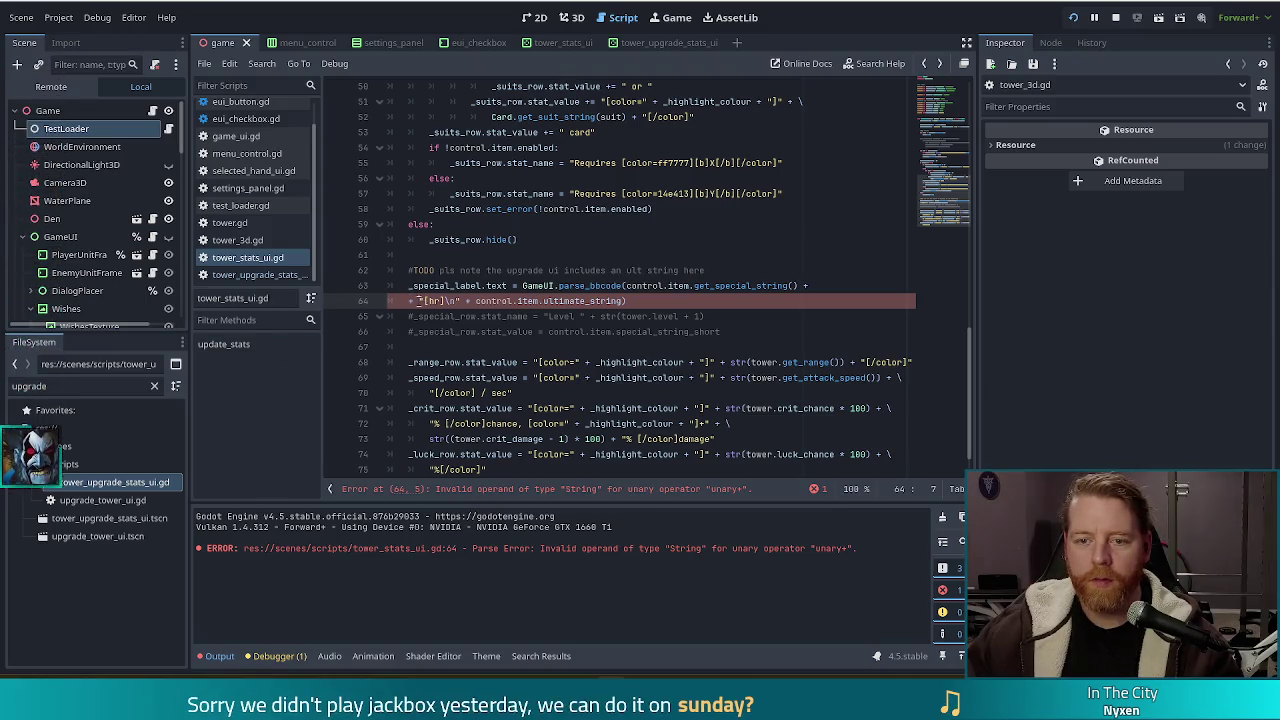
key(Delete)
key(Delete)
key(ctrl+s)
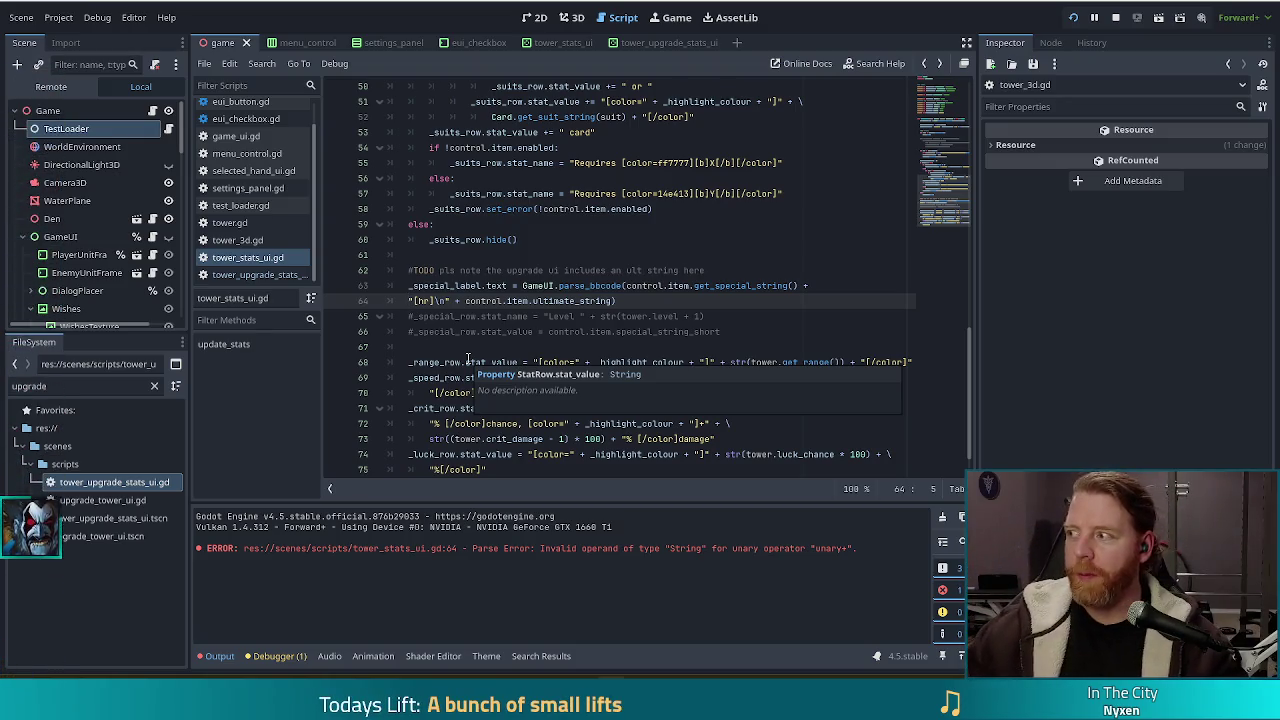
click(670, 301)
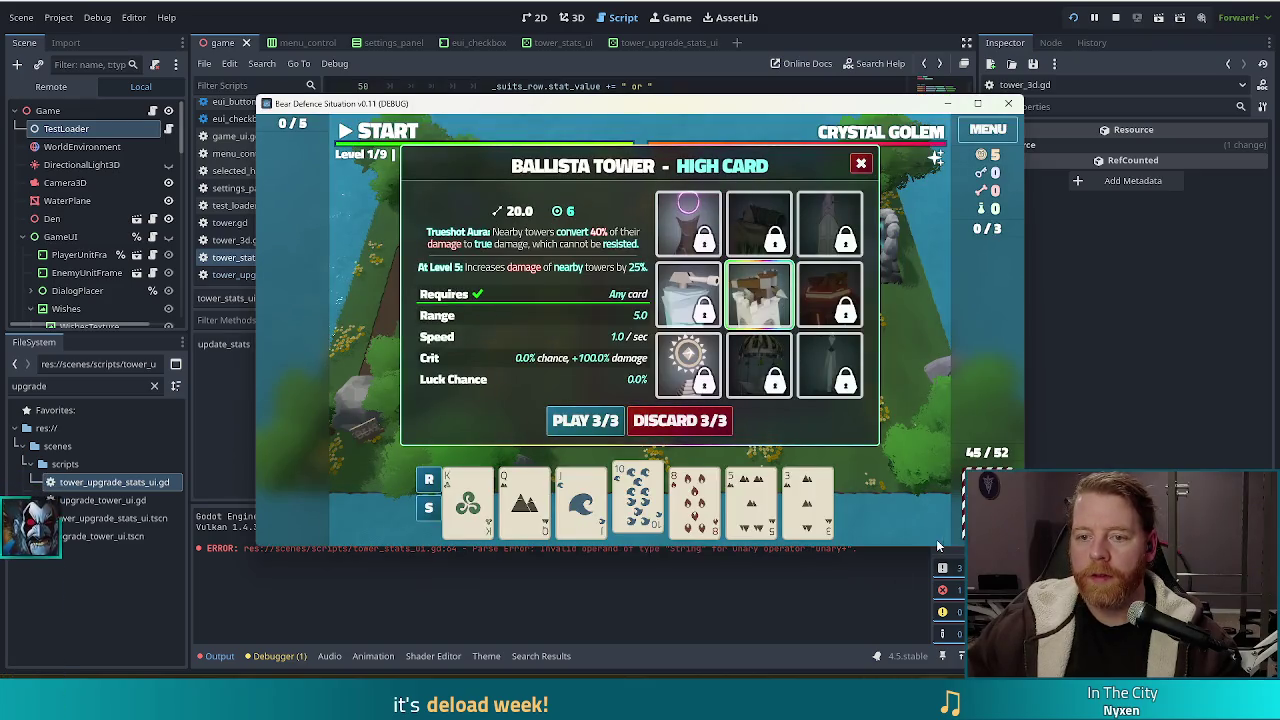
mouse_move(752, 298)
click(690, 360)
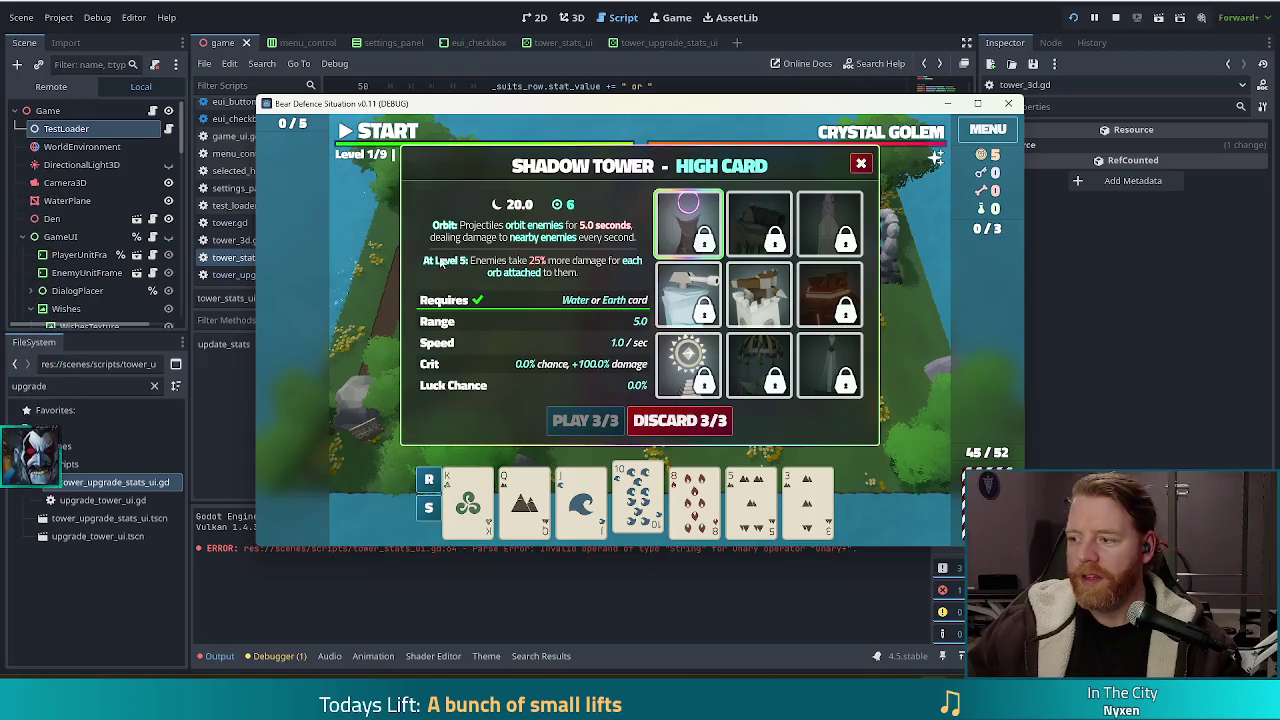
click(320, 26)
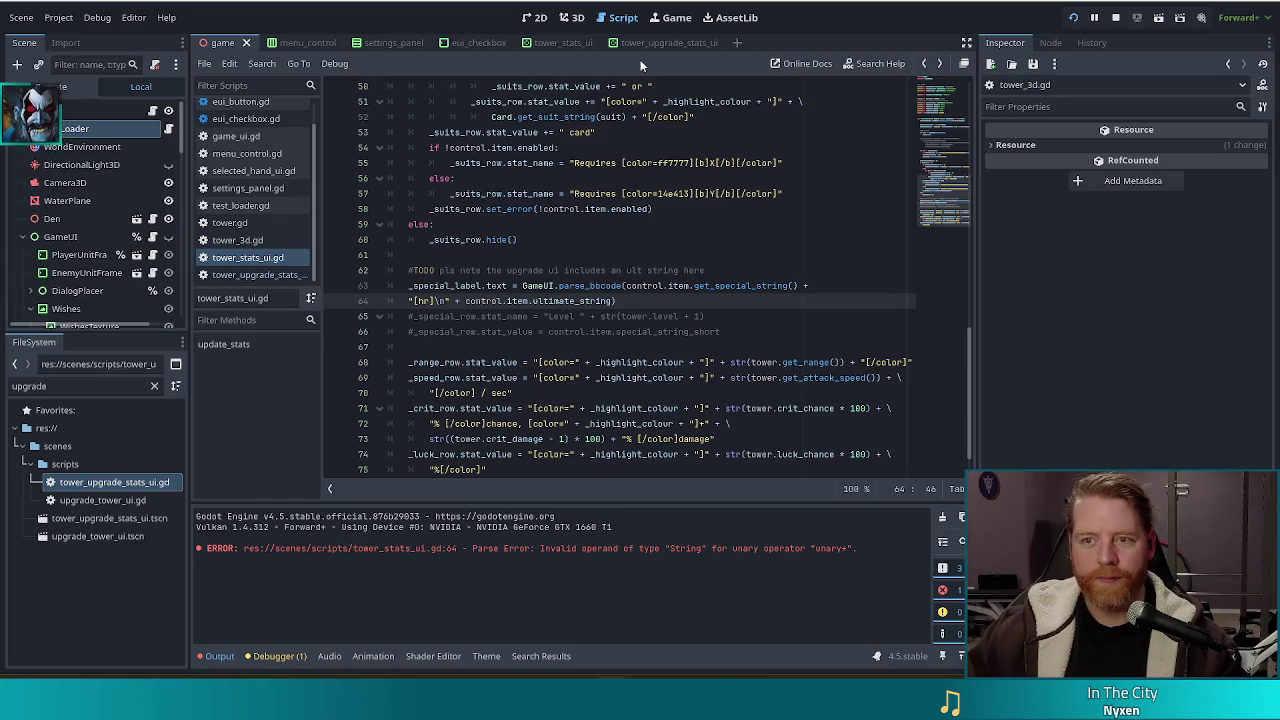
Move the Special node above HBoxContainer in the tower_stats_ui scene and run the game.
click(557, 45)
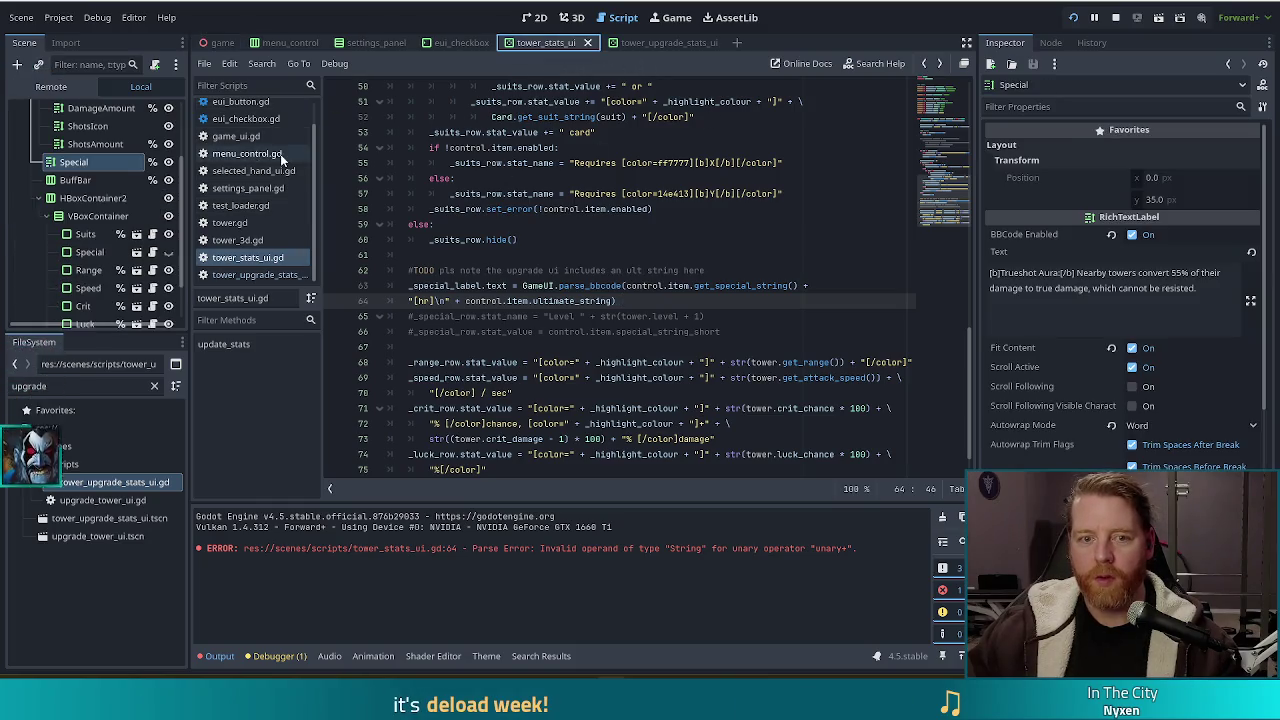
scroll(90, 210, up, 2)
mouse_move(75, 245)
mouse_down()
mouse_move(82, 155)
mouse_move(70, 152)
mouse_up()
key(F5)
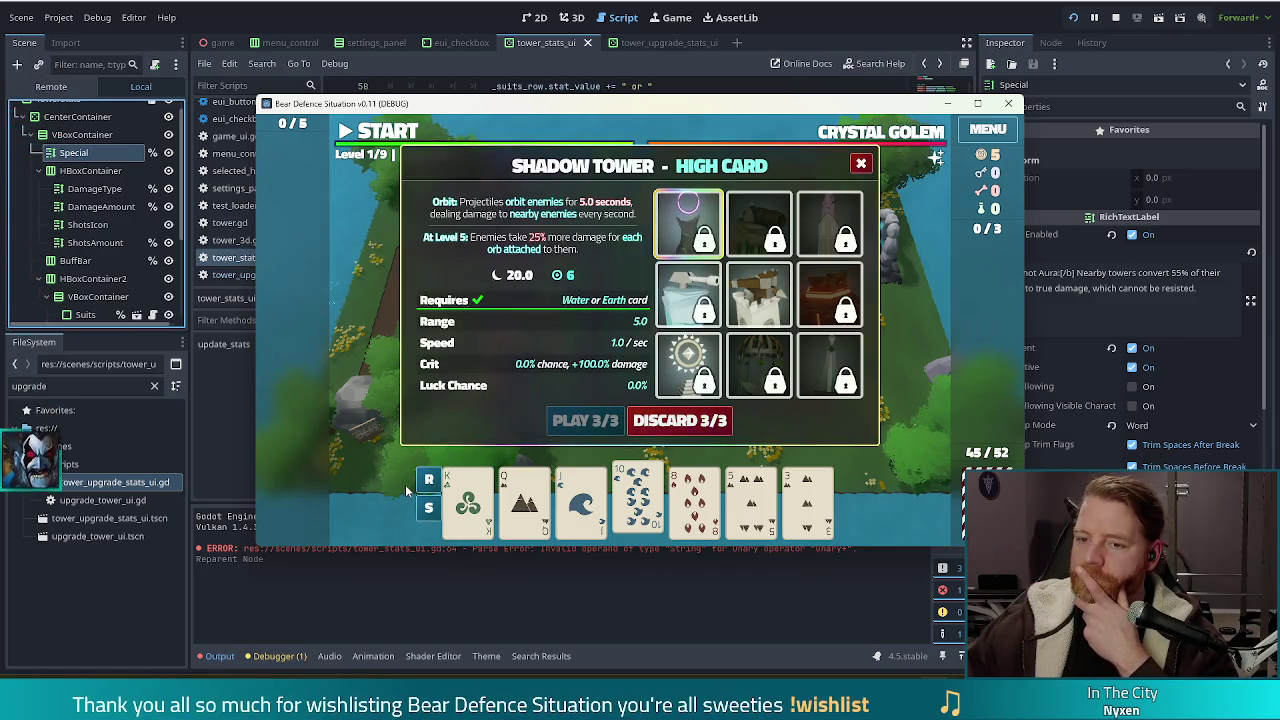
Place the Special node inside HBoxContainer, right after ShotsAmount.
click(240, 400)
drag(90, 227, 72, 245)
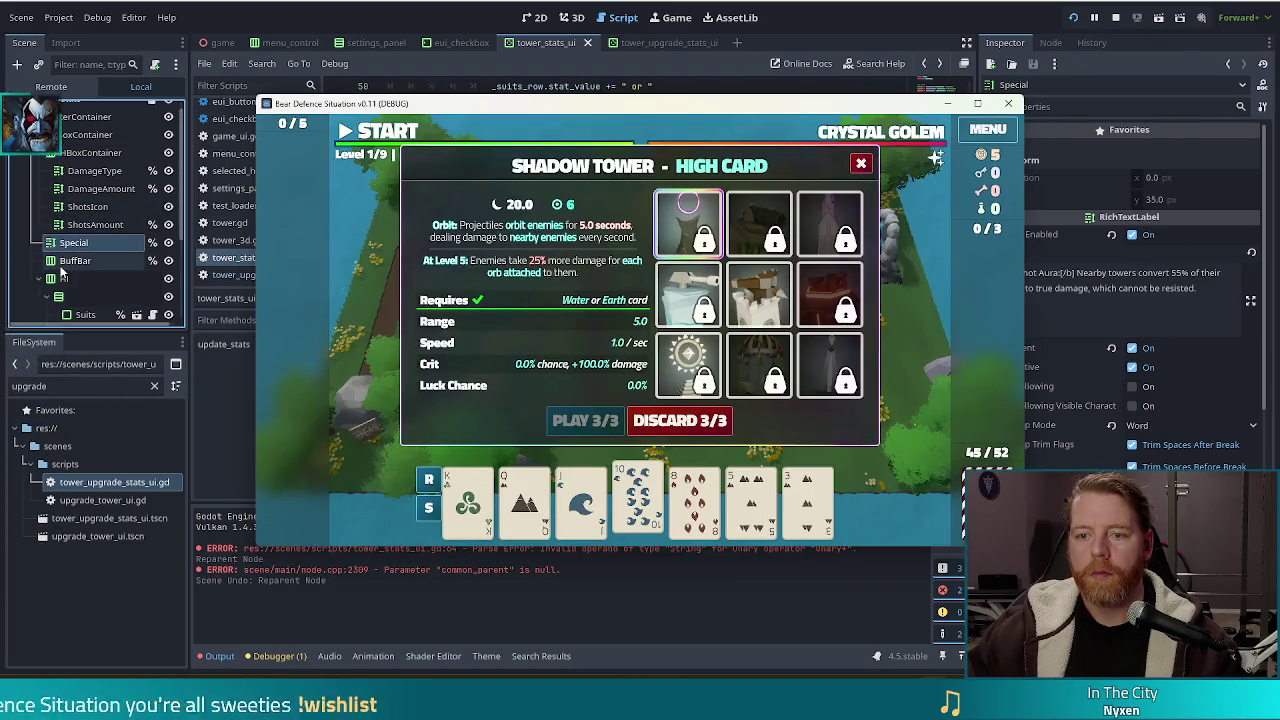